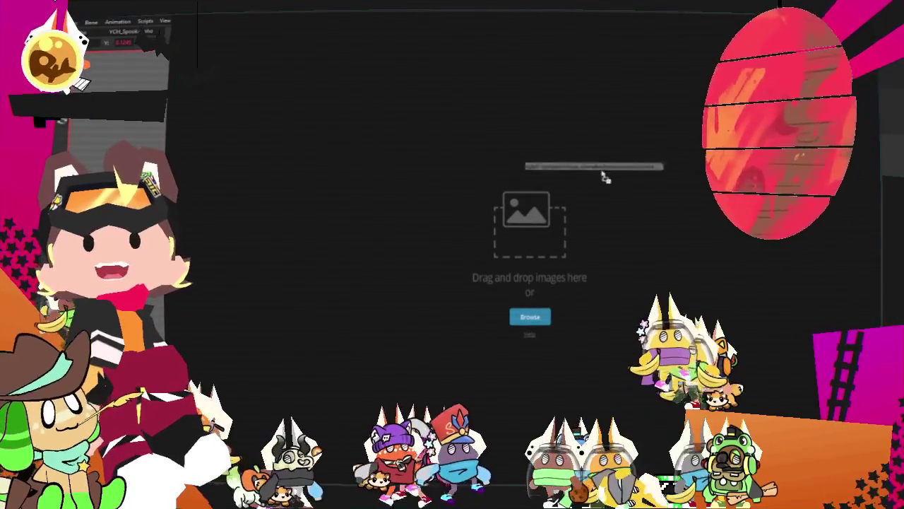
- Drop the image file onto the upload page's drag-and-drop area
{"action": "left_click_drag", "start_coordinate": [604, 177], "coordinate": [644, 234]}
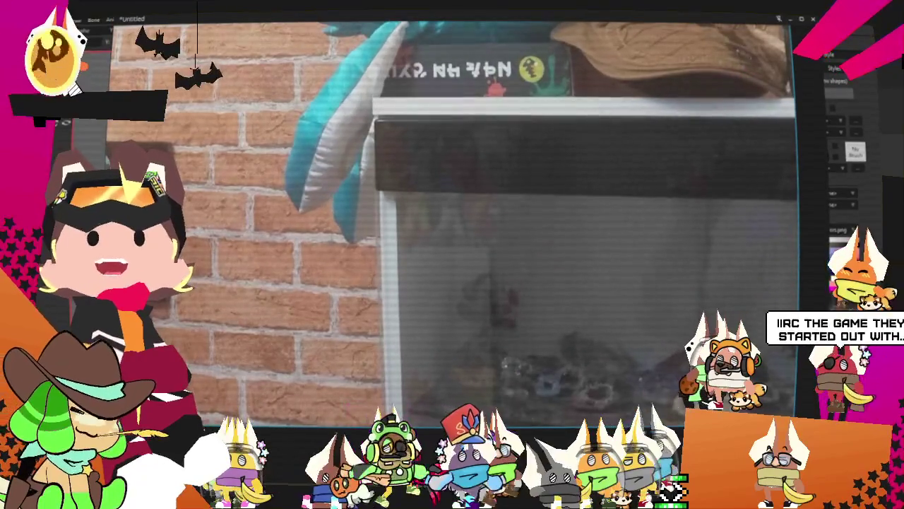
- Open the chosen plush photo files, then zoom out to show them beside the brick-wall photo
{"action": "left_click", "coordinate": [524, 197]}
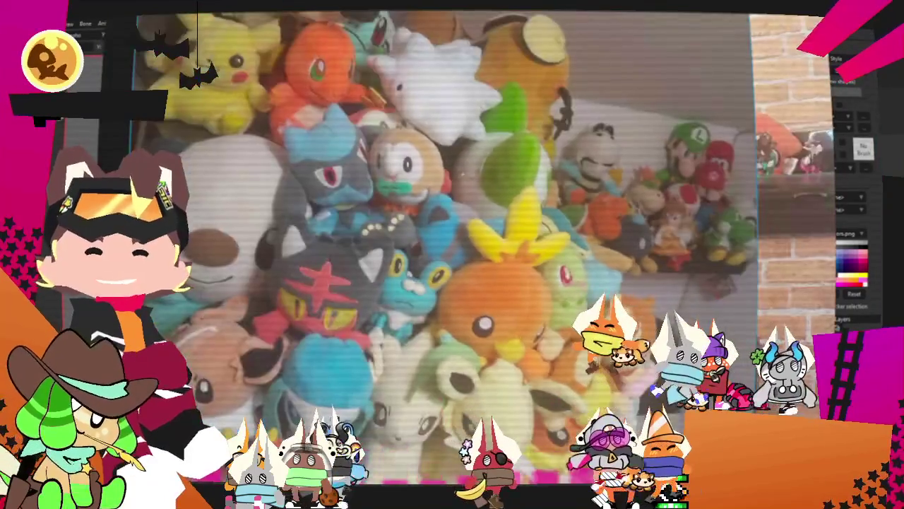
{"action": "scroll", "coordinate": [341, 368], "scroll_direction": "down", "scroll_amount": 5}
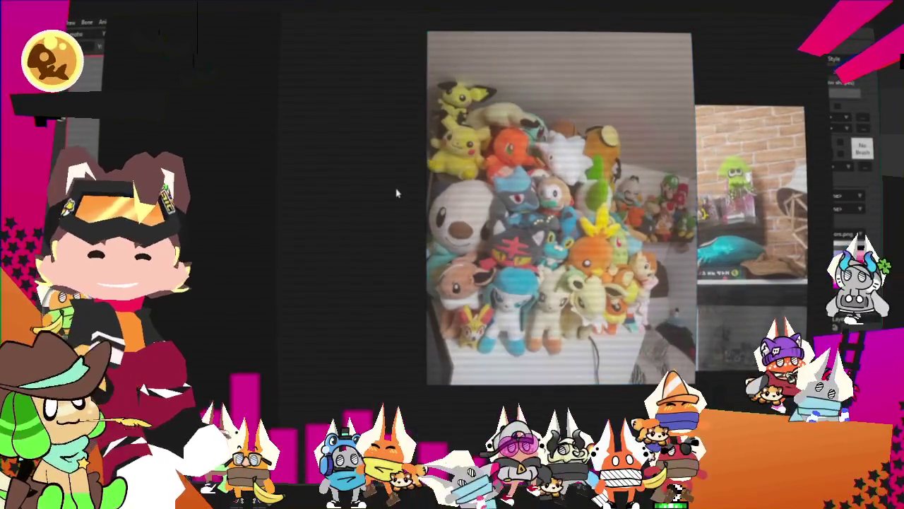
- Zoom into the plush photo and pan to the Charmander plush in its upper-left area
{"action": "scroll", "coordinate": [417, 233], "scroll_direction": "up", "scroll_amount": 3}
{"action": "scroll", "coordinate": [414, 241], "scroll_direction": "up", "scroll_amount": 2}
{"action": "scroll", "coordinate": [415, 240], "scroll_direction": "down", "scroll_amount": 5}
{"action": "scroll", "coordinate": [587, 184], "scroll_direction": "up", "scroll_amount": 3}
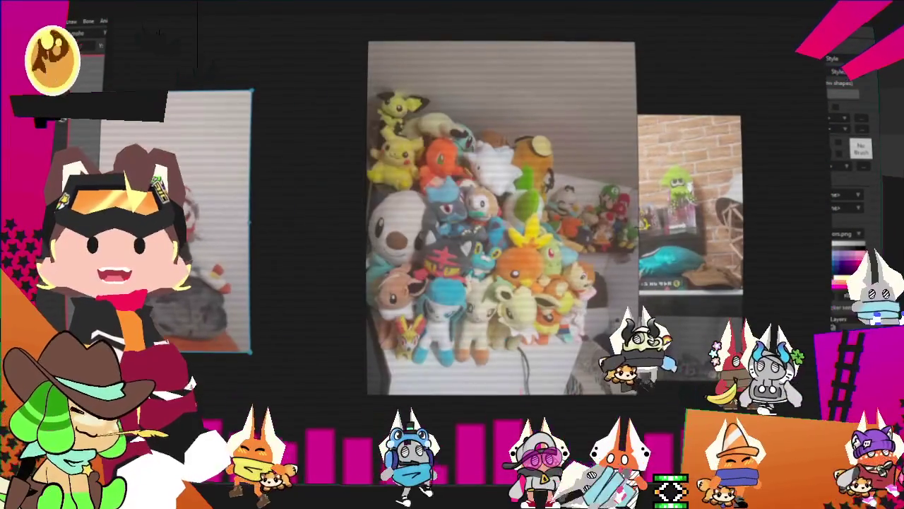
{"action": "scroll", "coordinate": [587, 185], "scroll_direction": "up", "scroll_amount": 2}
{"action": "scroll", "coordinate": [587, 184], "scroll_direction": "up", "scroll_amount": 1}
{"action": "scroll", "coordinate": [587, 185], "scroll_direction": "up", "scroll_amount": 1}
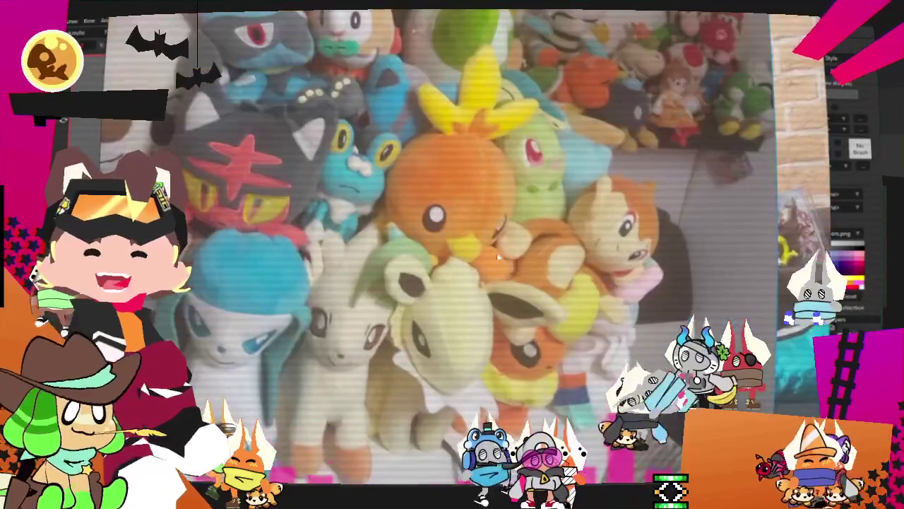
{"action": "scroll", "coordinate": [587, 184], "scroll_direction": "up", "scroll_amount": 1}
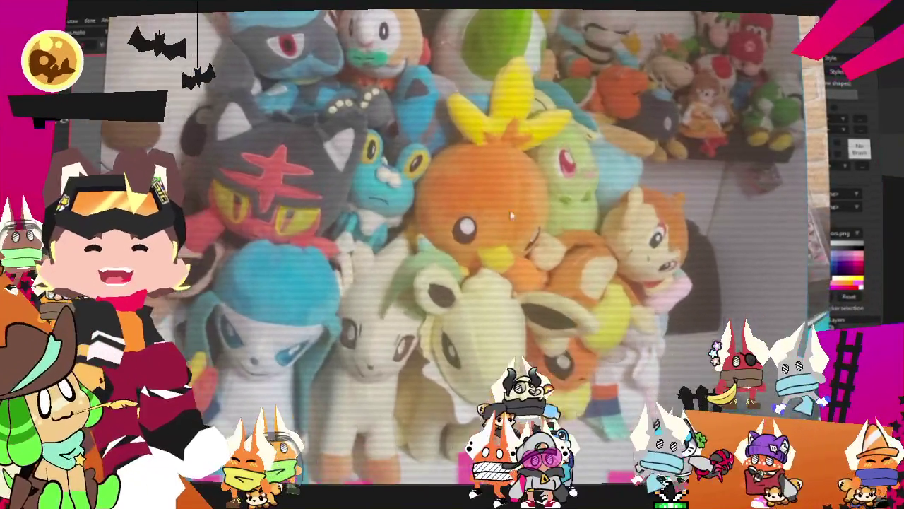
{"action": "left_click_drag", "start_coordinate": [587, 184], "coordinate": [686, 283]}
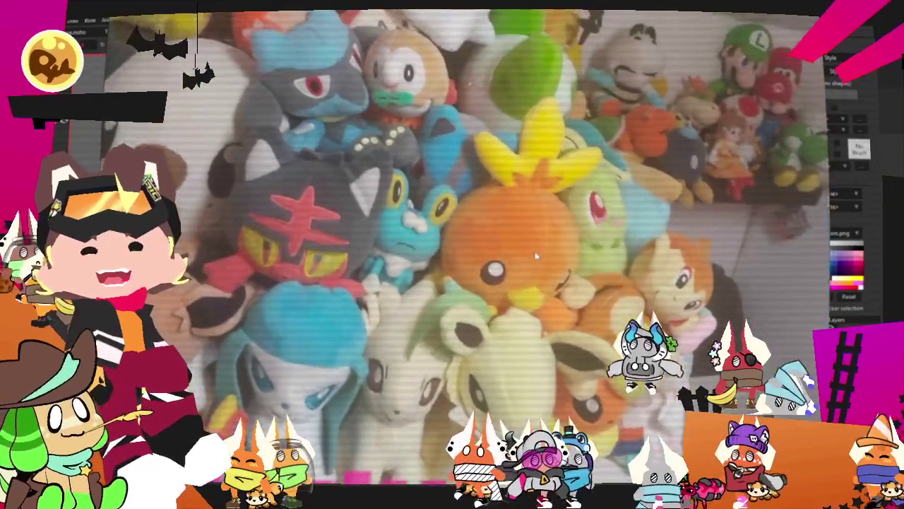
{"action": "scroll", "coordinate": [430, 165], "scroll_direction": "down", "scroll_amount": 1}
{"action": "left_click_drag", "start_coordinate": [450, 75], "coordinate": [431, 165]}
- Zoom in and out repeatedly to inspect the Charmander plush up close
{"action": "scroll", "coordinate": [430, 165], "scroll_direction": "up", "scroll_amount": 2}
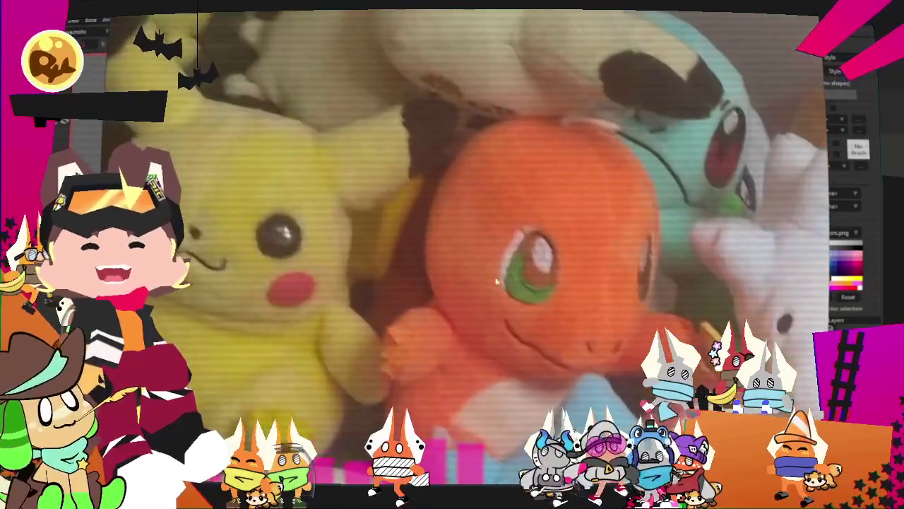
{"action": "scroll", "coordinate": [430, 166], "scroll_direction": "up", "scroll_amount": 1}
{"action": "scroll", "coordinate": [430, 165], "scroll_direction": "down", "scroll_amount": 2}
{"action": "scroll", "coordinate": [430, 165], "scroll_direction": "down", "scroll_amount": 1}
{"action": "scroll", "coordinate": [430, 165], "scroll_direction": "up", "scroll_amount": 1}
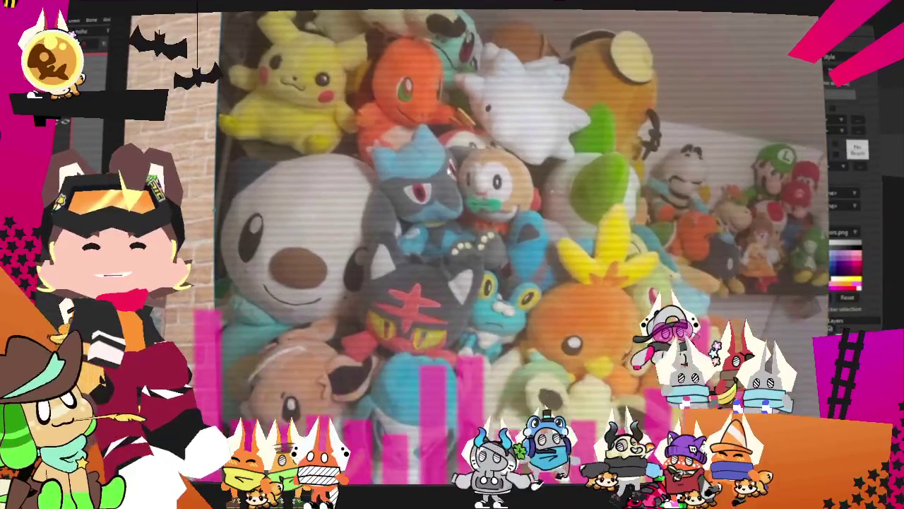
{"action": "scroll", "coordinate": [459, 184], "scroll_direction": "down", "scroll_amount": 2}
{"action": "scroll", "coordinate": [460, 237], "scroll_direction": "up", "scroll_amount": 2}
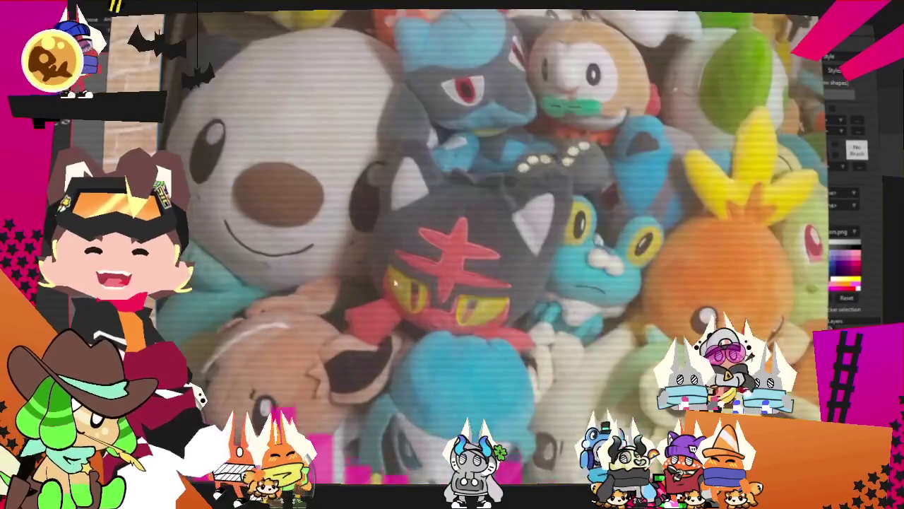
{"action": "scroll", "coordinate": [429, 284], "scroll_direction": "up", "scroll_amount": 2}
{"action": "scroll", "coordinate": [429, 268], "scroll_direction": "down", "scroll_amount": 1}
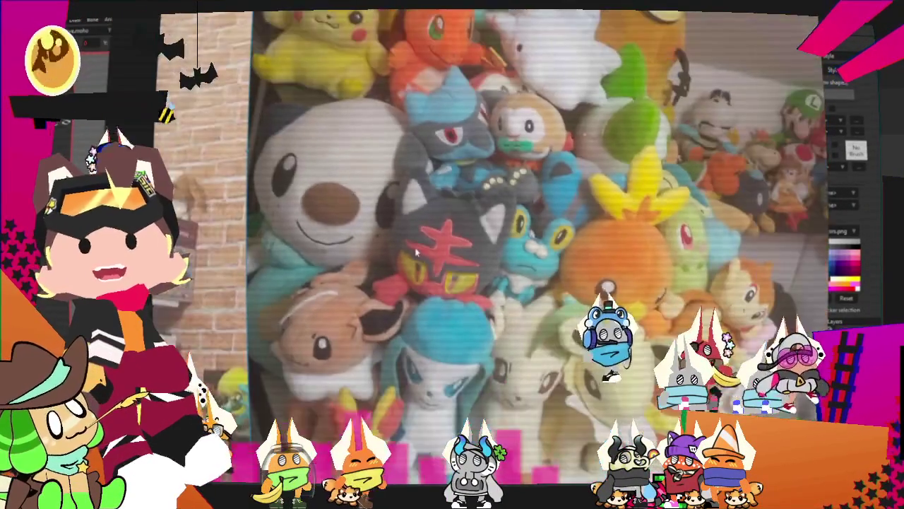
{"action": "scroll", "coordinate": [422, 256], "scroll_direction": "down", "scroll_amount": 1}
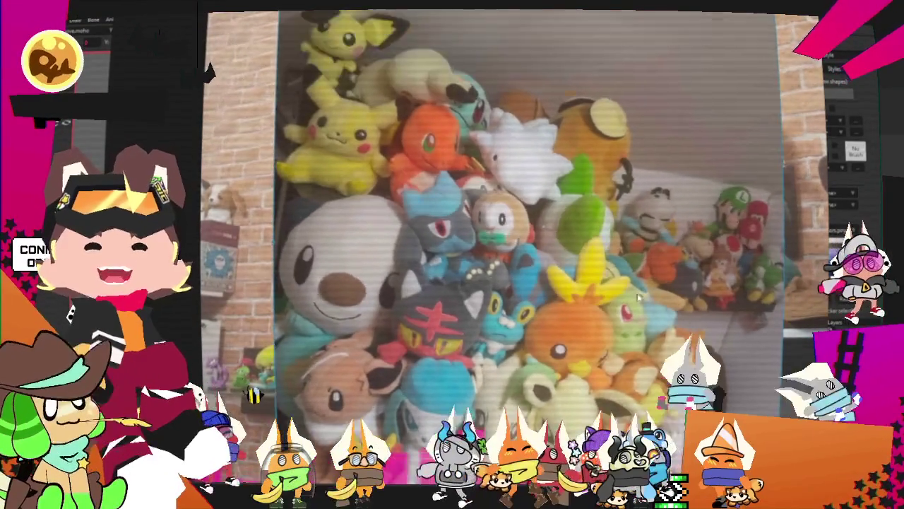
{"action": "scroll", "coordinate": [494, 177], "scroll_direction": "up", "scroll_amount": 2}
{"action": "scroll", "coordinate": [470, 133], "scroll_direction": "up", "scroll_amount": 1}
{"action": "scroll", "coordinate": [469, 133], "scroll_direction": "down", "scroll_amount": 1}
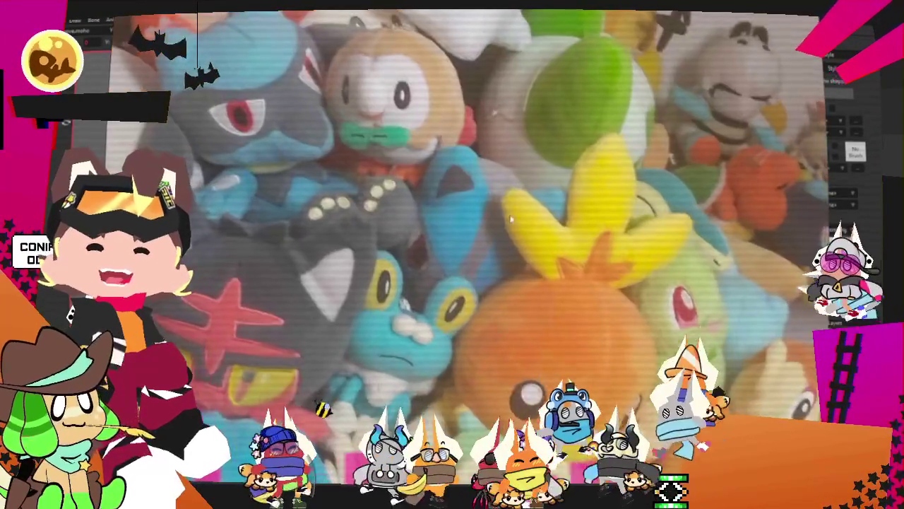
{"action": "scroll", "coordinate": [480, 136], "scroll_direction": "down", "scroll_amount": 1}
{"action": "scroll", "coordinate": [531, 145], "scroll_direction": "up", "scroll_amount": 3}
{"action": "scroll", "coordinate": [532, 145], "scroll_direction": "up", "scroll_amount": 1}
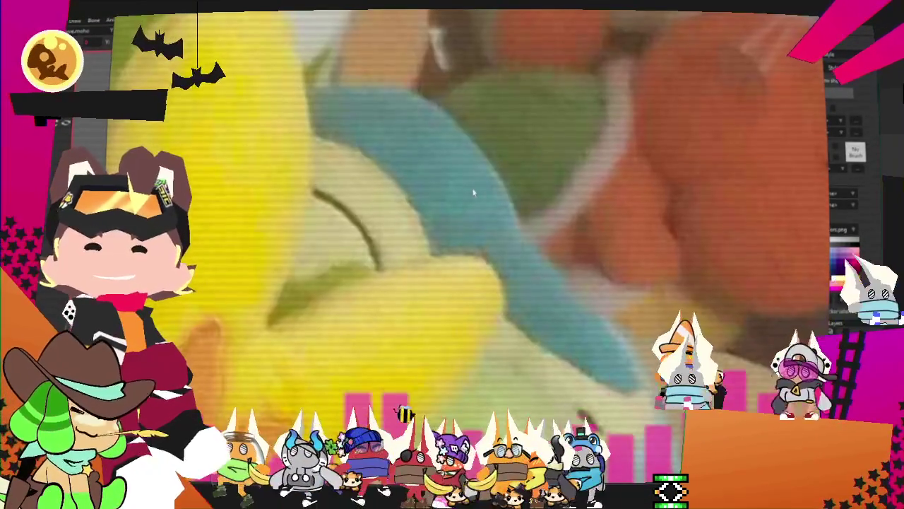
{"action": "scroll", "coordinate": [457, 200], "scroll_direction": "down", "scroll_amount": 2}
{"action": "scroll", "coordinate": [480, 194], "scroll_direction": "up", "scroll_amount": 1}
{"action": "scroll", "coordinate": [495, 191], "scroll_direction": "down", "scroll_amount": 1}
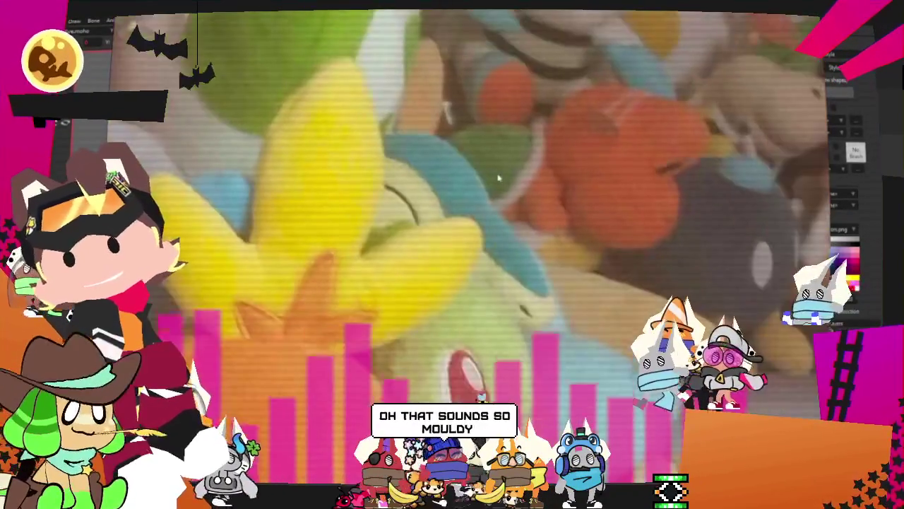
{"action": "scroll", "coordinate": [501, 187], "scroll_direction": "up", "scroll_amount": 1}
{"action": "scroll", "coordinate": [502, 187], "scroll_direction": "down", "scroll_amount": 1}
- Pan to the plushies left of Torchic, then zoom back out over the photos
{"action": "left_click_drag", "start_coordinate": [527, 184], "coordinate": [575, 195]}
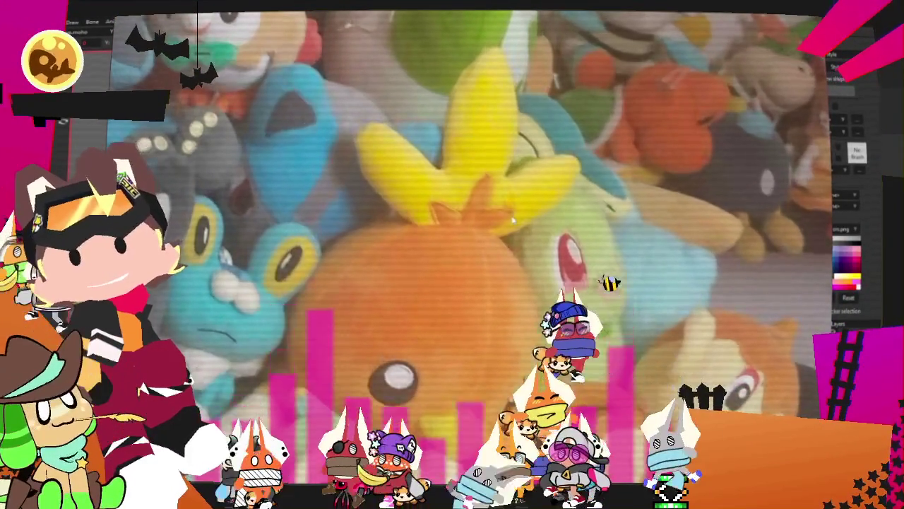
{"action": "scroll", "coordinate": [513, 221], "scroll_direction": "down", "scroll_amount": 2}
{"action": "scroll", "coordinate": [513, 221], "scroll_direction": "down", "scroll_amount": 1}
{"action": "scroll", "coordinate": [513, 221], "scroll_direction": "up", "scroll_amount": 3}
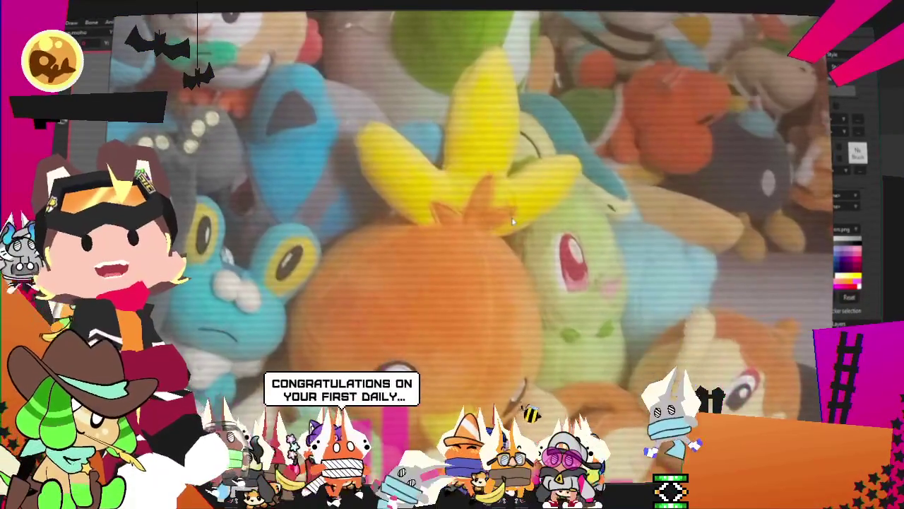
{"action": "scroll", "coordinate": [513, 221], "scroll_direction": "down", "scroll_amount": 1}
{"action": "scroll", "coordinate": [508, 240], "scroll_direction": "down", "scroll_amount": 1}
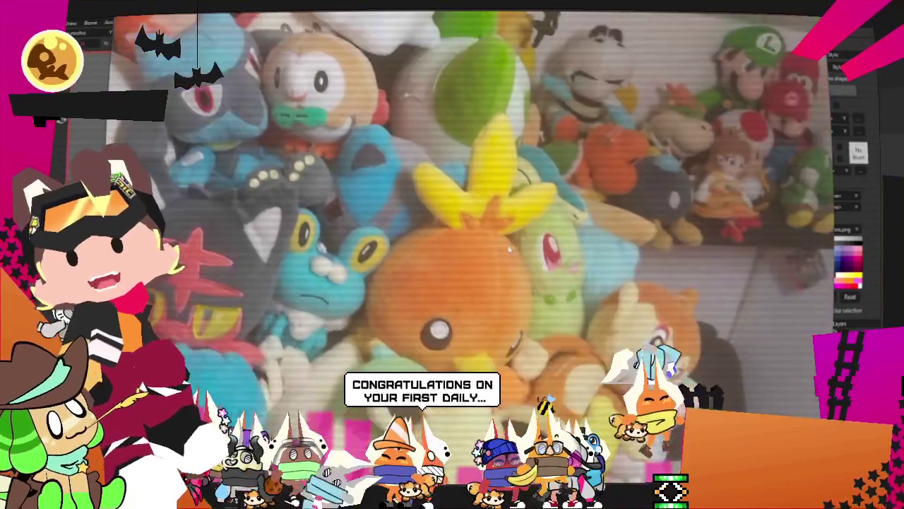
{"action": "scroll", "coordinate": [508, 236], "scroll_direction": "down", "scroll_amount": 1}
{"action": "scroll", "coordinate": [509, 229], "scroll_direction": "down", "scroll_amount": 1}
{"action": "scroll", "coordinate": [512, 222], "scroll_direction": "down", "scroll_amount": 1}
{"action": "scroll", "coordinate": [511, 223], "scroll_direction": "up", "scroll_amount": 1}
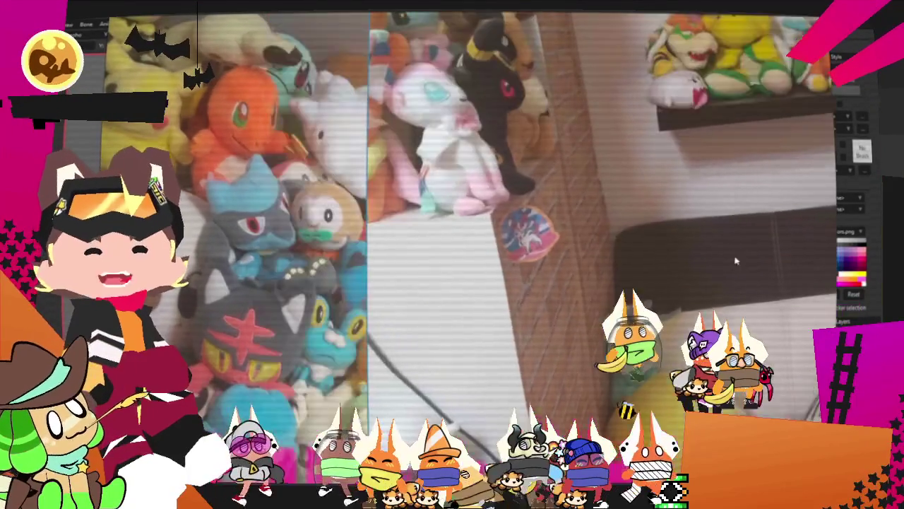
{"action": "scroll", "coordinate": [482, 258], "scroll_direction": "up", "scroll_amount": 5}
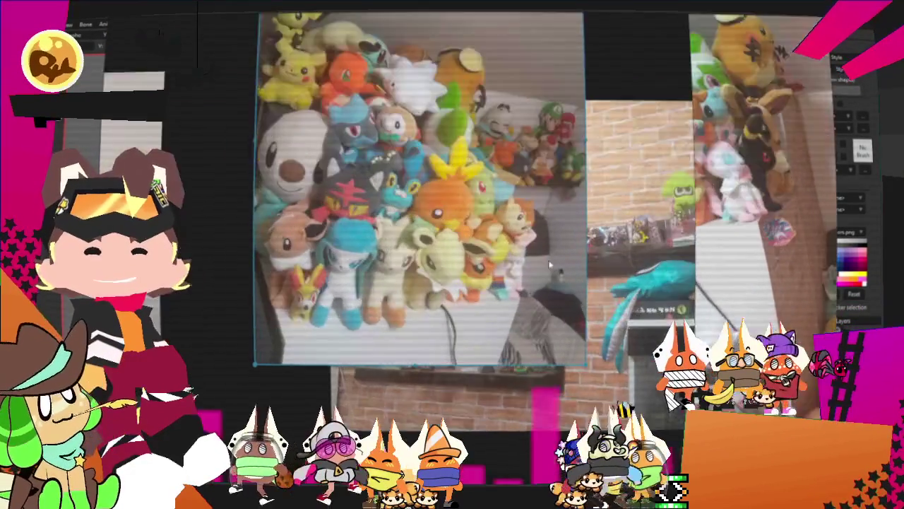
{"action": "scroll", "coordinate": [482, 256], "scroll_direction": "up", "scroll_amount": 3}
{"action": "scroll", "coordinate": [495, 241], "scroll_direction": "down", "scroll_amount": 3}
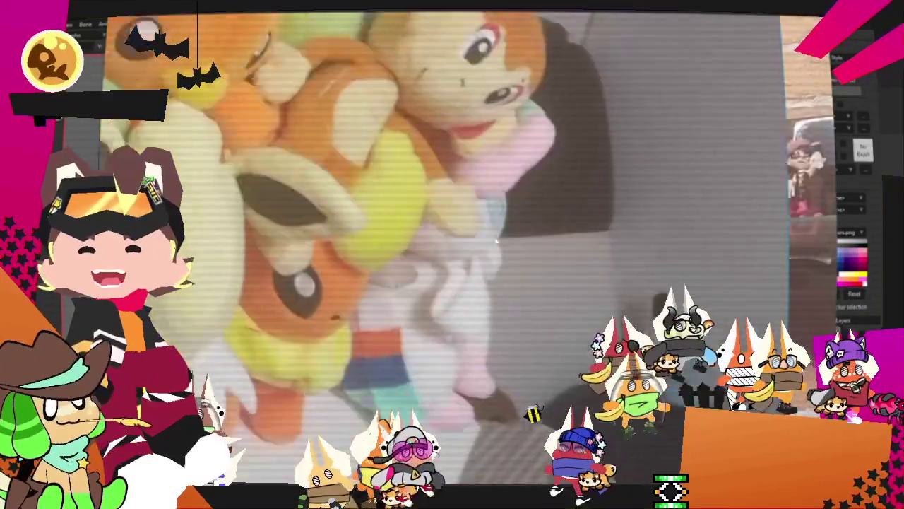
{"action": "scroll", "coordinate": [517, 219], "scroll_direction": "down", "scroll_amount": 2}
{"action": "scroll", "coordinate": [519, 218], "scroll_direction": "down", "scroll_amount": 1}
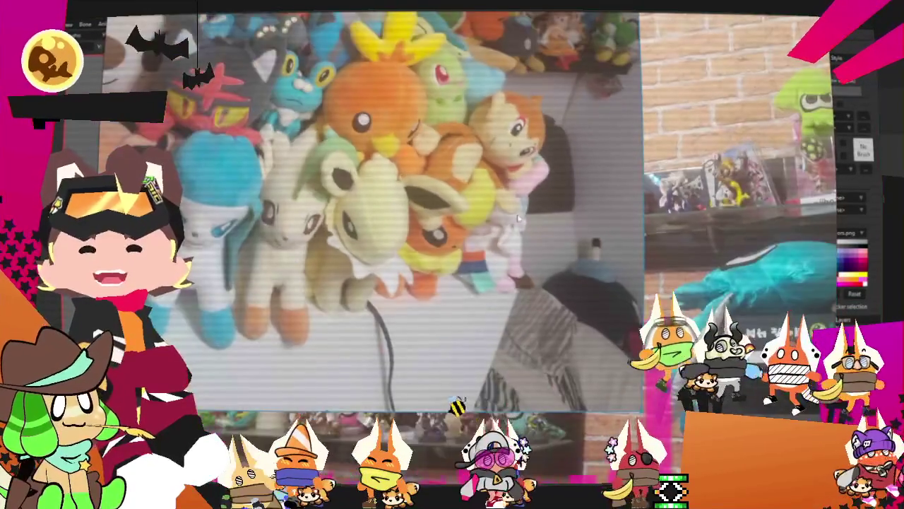
{"action": "scroll", "coordinate": [420, 232], "scroll_direction": "up", "scroll_amount": 2}
{"action": "scroll", "coordinate": [419, 231], "scroll_direction": "down", "scroll_amount": 3}
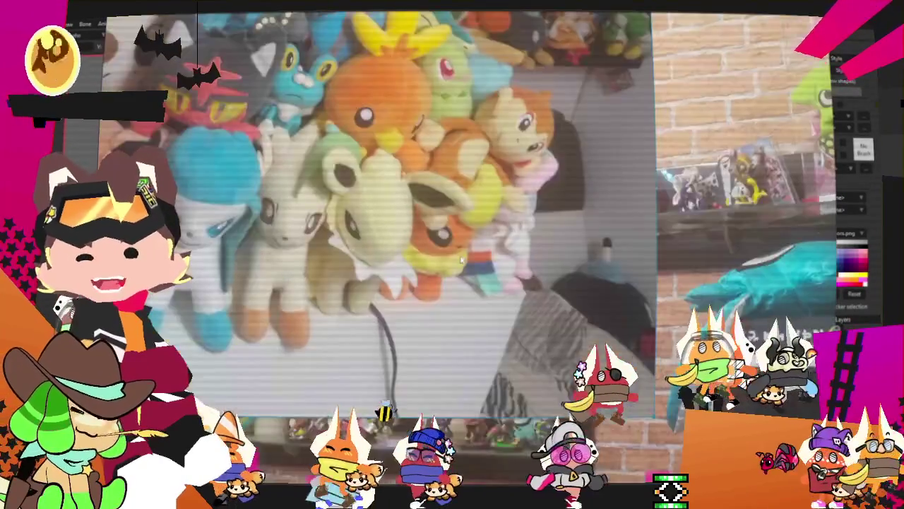
{"action": "scroll", "coordinate": [420, 231], "scroll_direction": "down", "scroll_amount": 2}
{"action": "scroll", "coordinate": [537, 240], "scroll_direction": "up", "scroll_amount": 1}
{"action": "scroll", "coordinate": [537, 241], "scroll_direction": "up", "scroll_amount": 2}
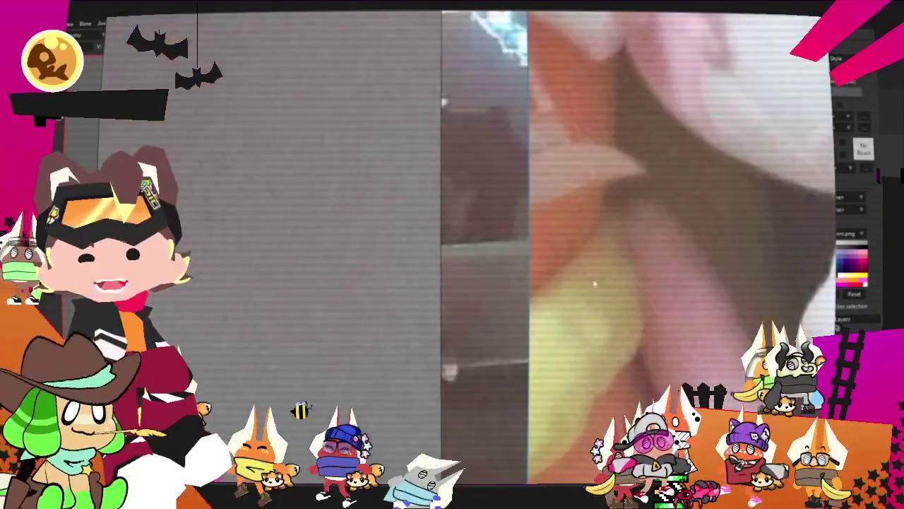
{"action": "scroll", "coordinate": [537, 241], "scroll_direction": "up", "scroll_amount": 1}
{"action": "scroll", "coordinate": [537, 240], "scroll_direction": "down", "scroll_amount": 2}
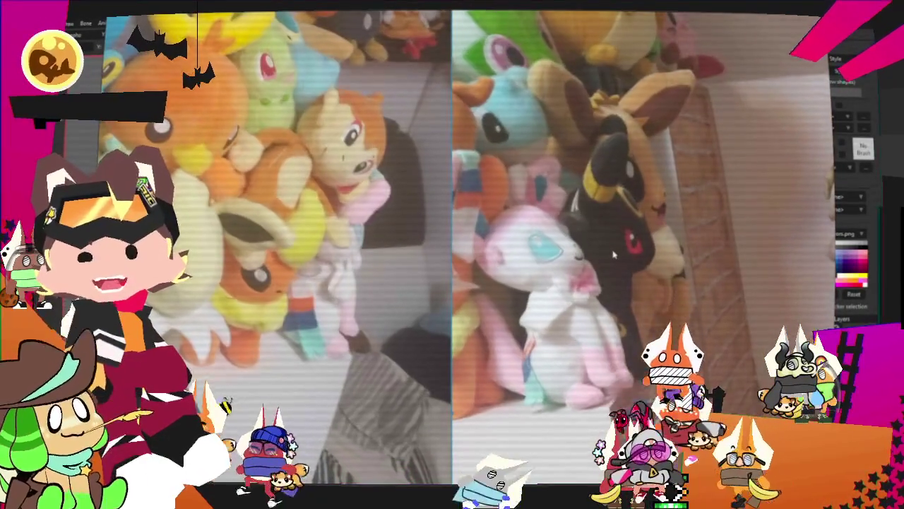
{"action": "scroll", "coordinate": [586, 248], "scroll_direction": "up", "scroll_amount": 2}
{"action": "scroll", "coordinate": [543, 190], "scroll_direction": "down", "scroll_amount": 2}
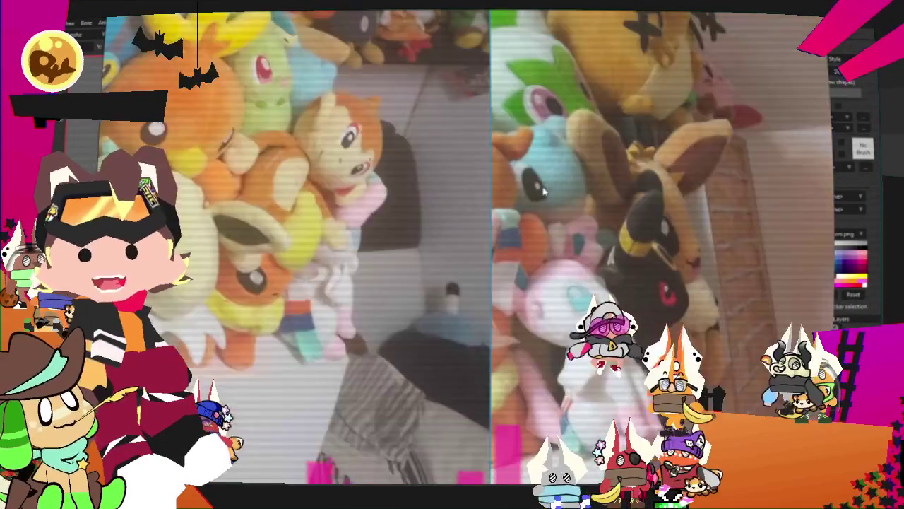
{"action": "scroll", "coordinate": [623, 184], "scroll_direction": "up", "scroll_amount": 1}
{"action": "scroll", "coordinate": [624, 170], "scroll_direction": "up", "scroll_amount": 2}
{"action": "scroll", "coordinate": [623, 156], "scroll_direction": "down", "scroll_amount": 1}
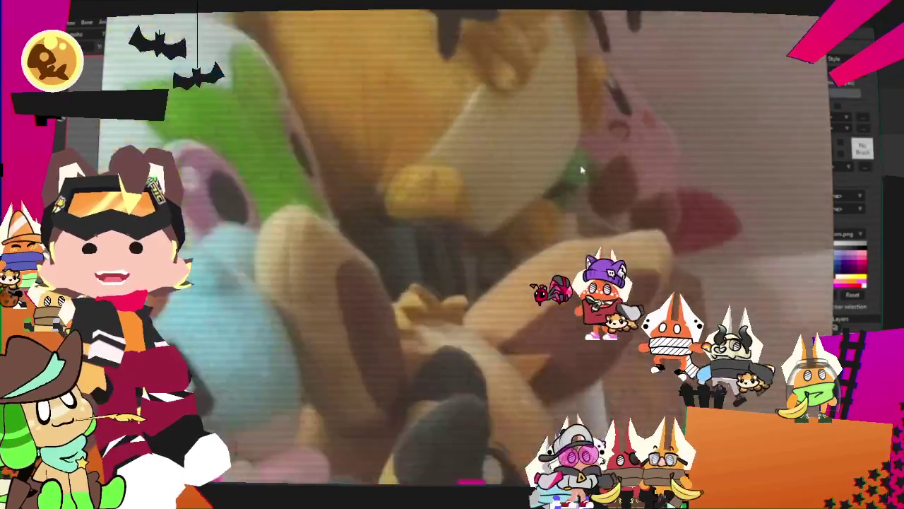
{"action": "scroll", "coordinate": [623, 146], "scroll_direction": "down", "scroll_amount": 1}
{"action": "scroll", "coordinate": [623, 146], "scroll_direction": "up", "scroll_amount": 2}
{"action": "scroll", "coordinate": [607, 163], "scroll_direction": "down", "scroll_amount": 2}
{"action": "scroll", "coordinate": [580, 191], "scroll_direction": "down", "scroll_amount": 1}
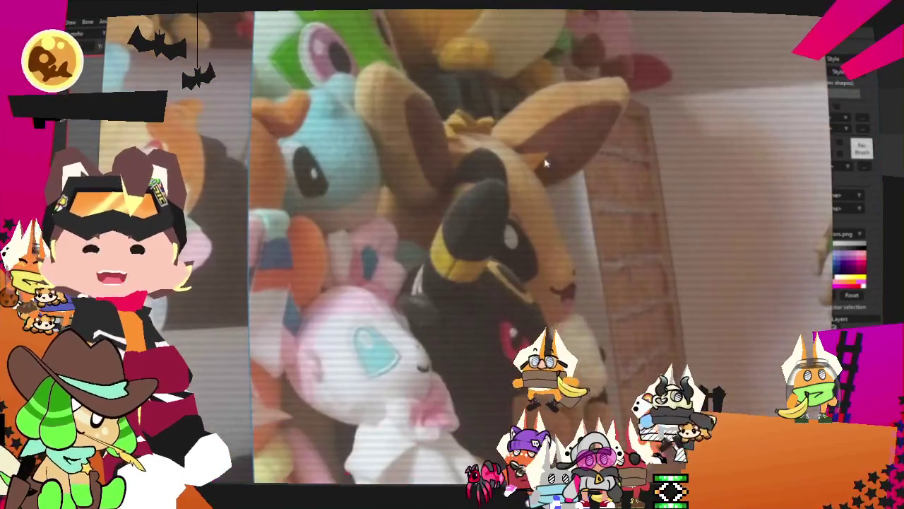
{"action": "scroll", "coordinate": [553, 224], "scroll_direction": "down", "scroll_amount": 1}
{"action": "scroll", "coordinate": [553, 224], "scroll_direction": "up", "scroll_amount": 1}
{"action": "scroll", "coordinate": [569, 217], "scroll_direction": "up", "scroll_amount": 1}
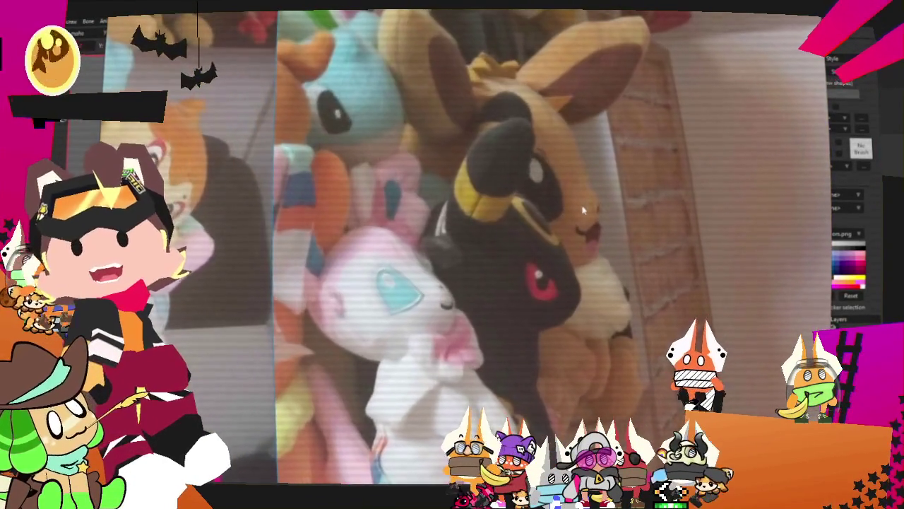
{"action": "scroll", "coordinate": [597, 235], "scroll_direction": "down", "scroll_amount": 2}
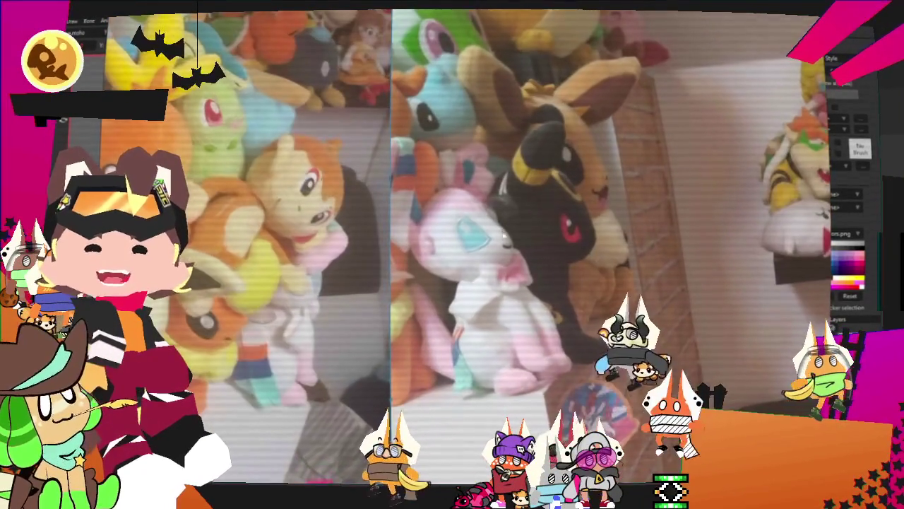
{"action": "scroll", "coordinate": [580, 240], "scroll_direction": "up", "scroll_amount": 1}
{"action": "scroll", "coordinate": [567, 242], "scroll_direction": "up", "scroll_amount": 1}
{"action": "scroll", "coordinate": [594, 296], "scroll_direction": "up", "scroll_amount": 1}
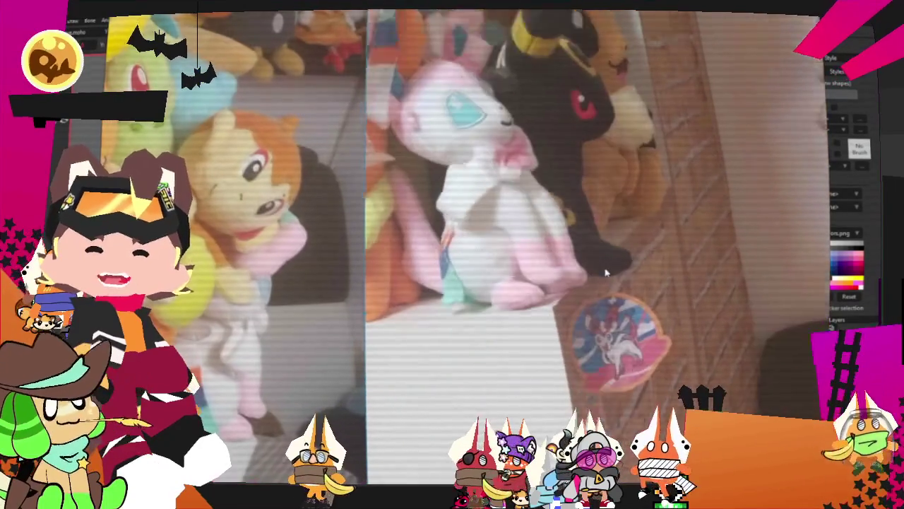
{"action": "scroll", "coordinate": [614, 353], "scroll_direction": "up", "scroll_amount": 1}
{"action": "scroll", "coordinate": [634, 386], "scroll_direction": "up", "scroll_amount": 1}
{"action": "scroll", "coordinate": [622, 353], "scroll_direction": "down", "scroll_amount": 1}
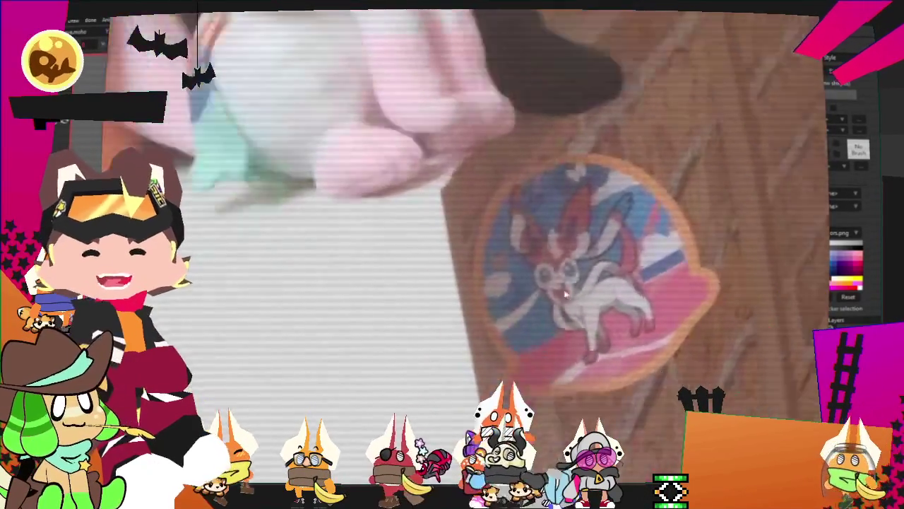
{"action": "scroll", "coordinate": [586, 268], "scroll_direction": "down", "scroll_amount": 1}
{"action": "scroll", "coordinate": [567, 223], "scroll_direction": "down", "scroll_amount": 1}
{"action": "scroll", "coordinate": [600, 240], "scroll_direction": "down", "scroll_amount": 1}
{"action": "scroll", "coordinate": [648, 256], "scroll_direction": "up", "scroll_amount": 1}
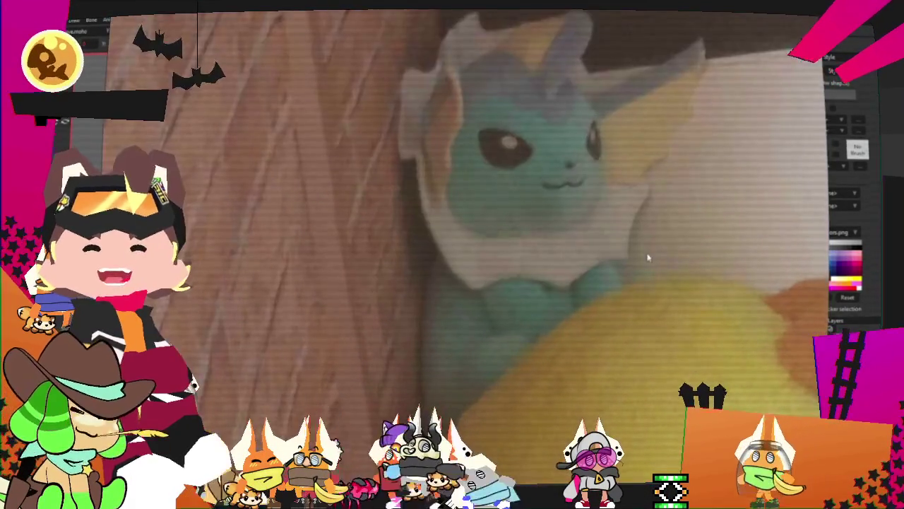
{"action": "scroll", "coordinate": [660, 313], "scroll_direction": "up", "scroll_amount": 1}
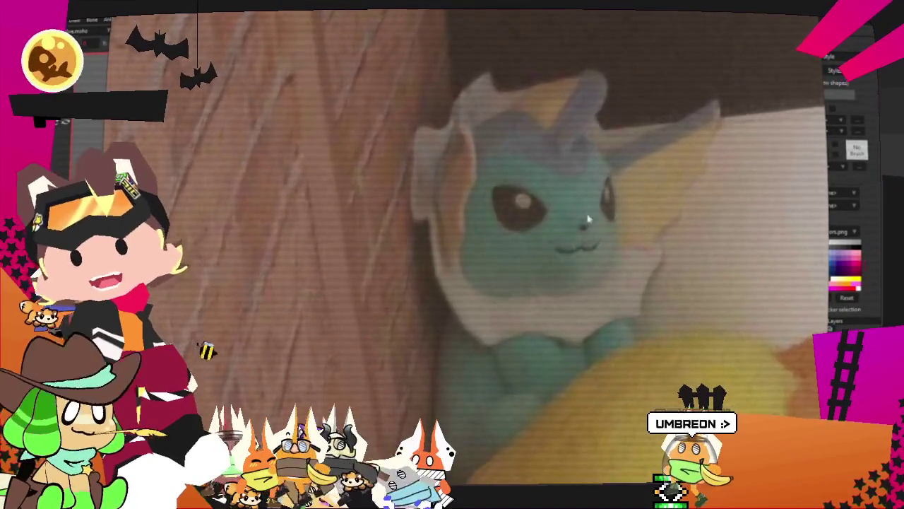
{"action": "scroll", "coordinate": [565, 215], "scroll_direction": "down", "scroll_amount": 1}
{"action": "scroll", "coordinate": [537, 212], "scroll_direction": "down", "scroll_amount": 1}
{"action": "scroll", "coordinate": [508, 210], "scroll_direction": "up", "scroll_amount": 1}
{"action": "scroll", "coordinate": [477, 208], "scroll_direction": "down", "scroll_amount": 1}
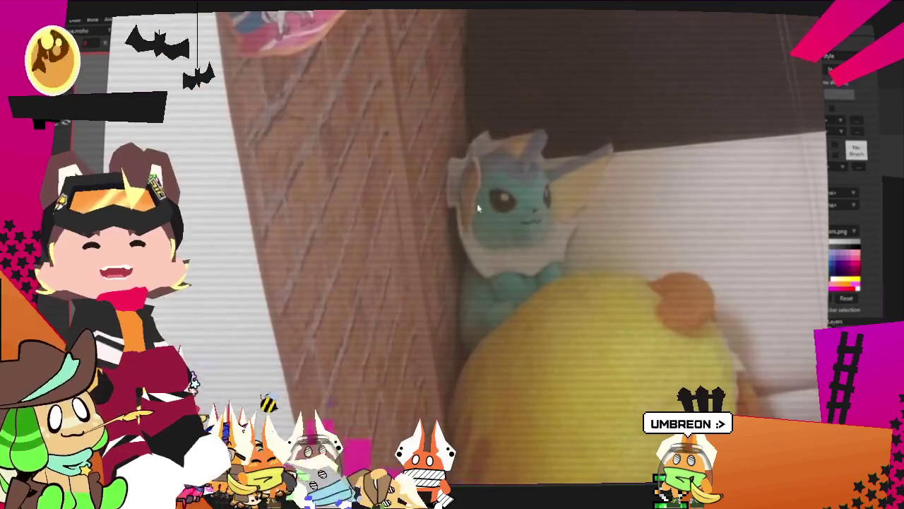
{"action": "scroll", "coordinate": [484, 233], "scroll_direction": "down", "scroll_amount": 1}
{"action": "scroll", "coordinate": [495, 289], "scroll_direction": "up", "scroll_amount": 1}
{"action": "scroll", "coordinate": [506, 358], "scroll_direction": "up", "scroll_amount": 1}
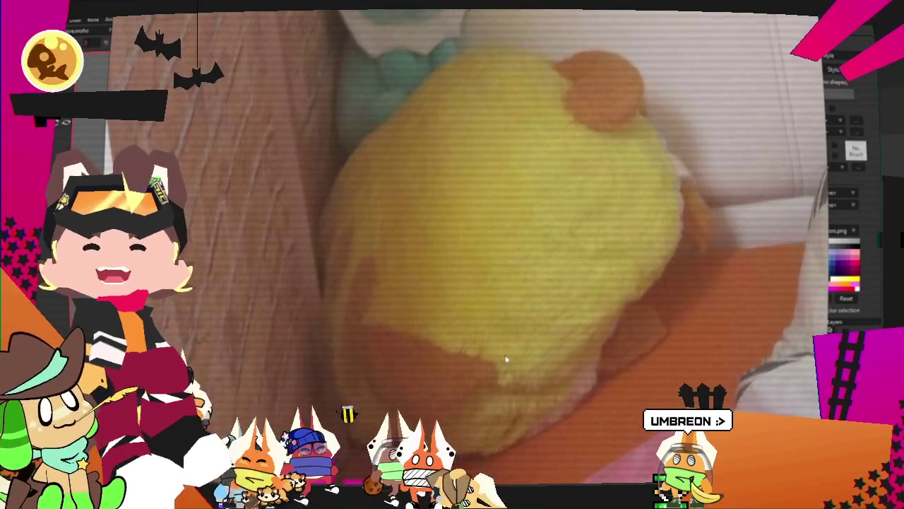
{"action": "scroll", "coordinate": [485, 317], "scroll_direction": "down", "scroll_amount": 1}
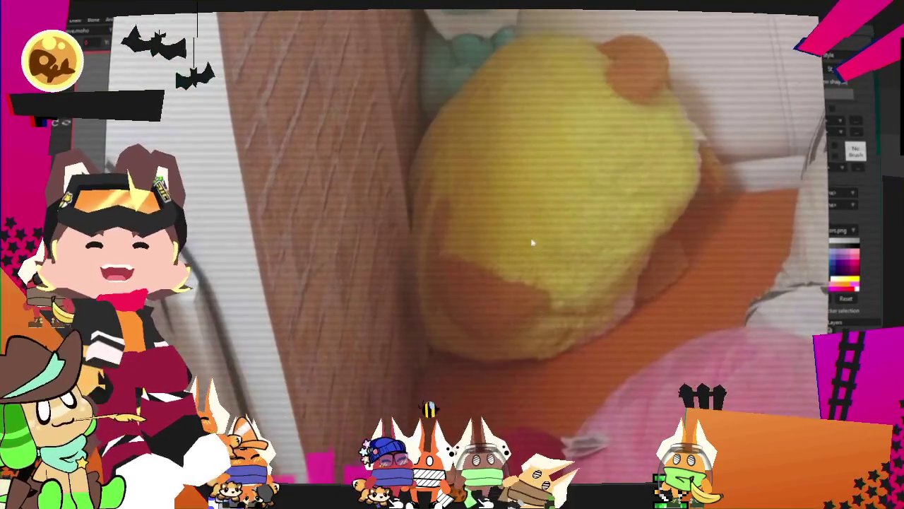
{"action": "scroll", "coordinate": [537, 268], "scroll_direction": "down", "scroll_amount": 1}
{"action": "scroll", "coordinate": [566, 276], "scroll_direction": "down", "scroll_amount": 1}
{"action": "scroll", "coordinate": [578, 256], "scroll_direction": "up", "scroll_amount": 2}
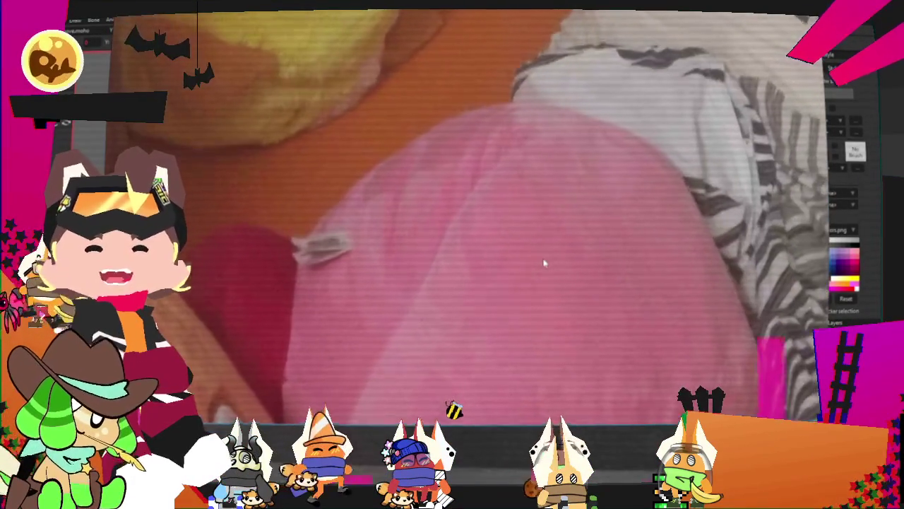
{"action": "scroll", "coordinate": [541, 262], "scroll_direction": "up", "scroll_amount": 1}
{"action": "scroll", "coordinate": [509, 260], "scroll_direction": "up", "scroll_amount": 1}
{"action": "scroll", "coordinate": [487, 260], "scroll_direction": "down", "scroll_amount": 1}
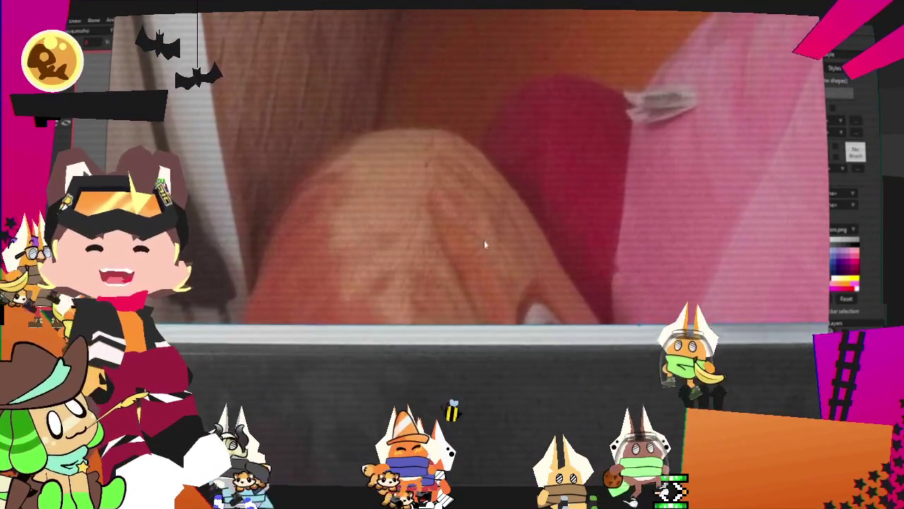
{"action": "scroll", "coordinate": [516, 202], "scroll_direction": "down", "scroll_amount": 1}
{"action": "scroll", "coordinate": [530, 212], "scroll_direction": "down", "scroll_amount": 2}
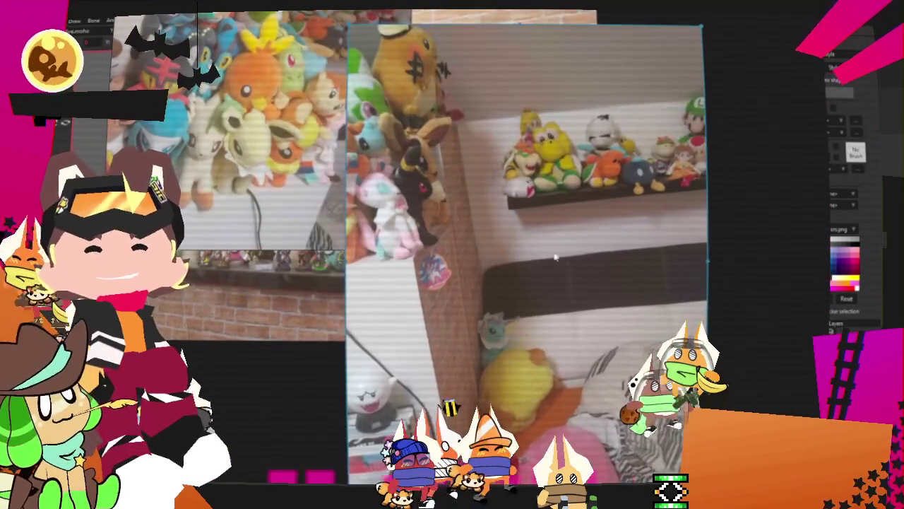
{"action": "scroll", "coordinate": [548, 164], "scroll_direction": "up", "scroll_amount": 1}
{"action": "scroll", "coordinate": [565, 184], "scroll_direction": "up", "scroll_amount": 1}
{"action": "scroll", "coordinate": [594, 212], "scroll_direction": "up", "scroll_amount": 1}
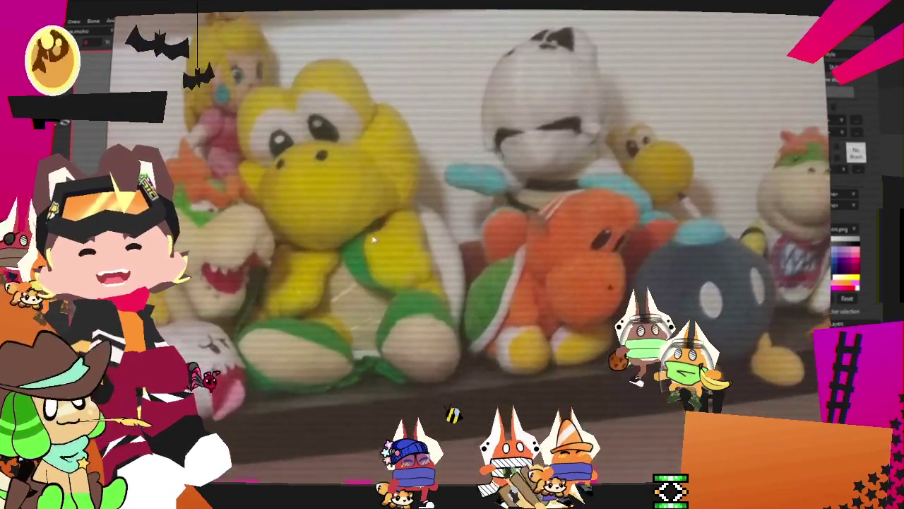
{"action": "scroll", "coordinate": [593, 212], "scroll_direction": "up", "scroll_amount": 1}
{"action": "scroll", "coordinate": [579, 177], "scroll_direction": "up", "scroll_amount": 1}
{"action": "scroll", "coordinate": [565, 141], "scroll_direction": "down", "scroll_amount": 2}
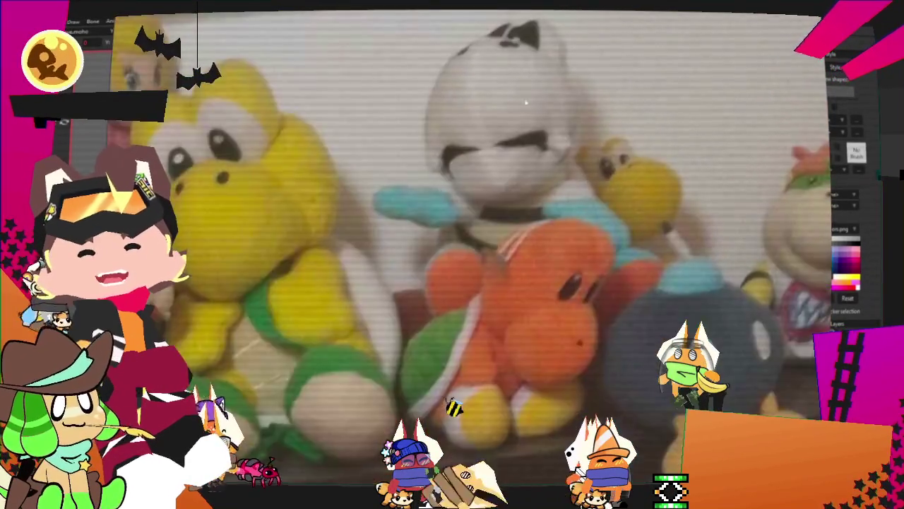
{"action": "scroll", "coordinate": [530, 56], "scroll_direction": "up", "scroll_amount": 3}
{"action": "scroll", "coordinate": [523, 70], "scroll_direction": "down", "scroll_amount": 2}
{"action": "scroll", "coordinate": [530, 177], "scroll_direction": "up", "scroll_amount": 2}
{"action": "scroll", "coordinate": [601, 169], "scroll_direction": "down", "scroll_amount": 2}
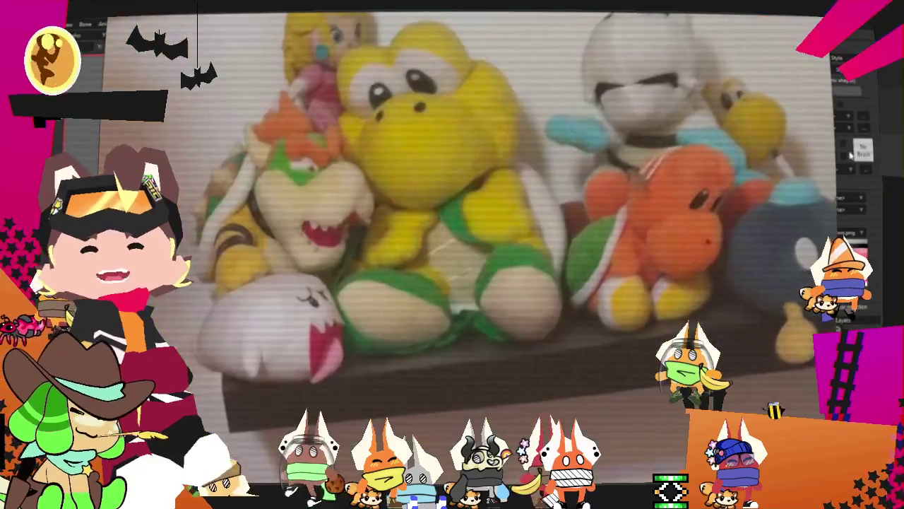
{"action": "scroll", "coordinate": [661, 166], "scroll_direction": "up", "scroll_amount": 1}
{"action": "scroll", "coordinate": [662, 166], "scroll_direction": "down", "scroll_amount": 1}
{"action": "scroll", "coordinate": [510, 127], "scroll_direction": "down", "scroll_amount": 2}
{"action": "scroll", "coordinate": [510, 128], "scroll_direction": "down", "scroll_amount": 1}
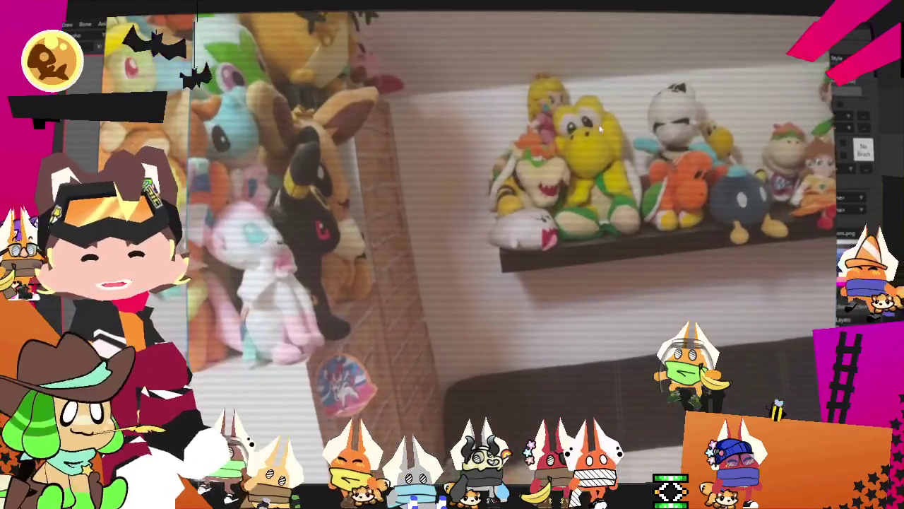
{"action": "scroll", "coordinate": [617, 272], "scroll_direction": "up", "scroll_amount": 2}
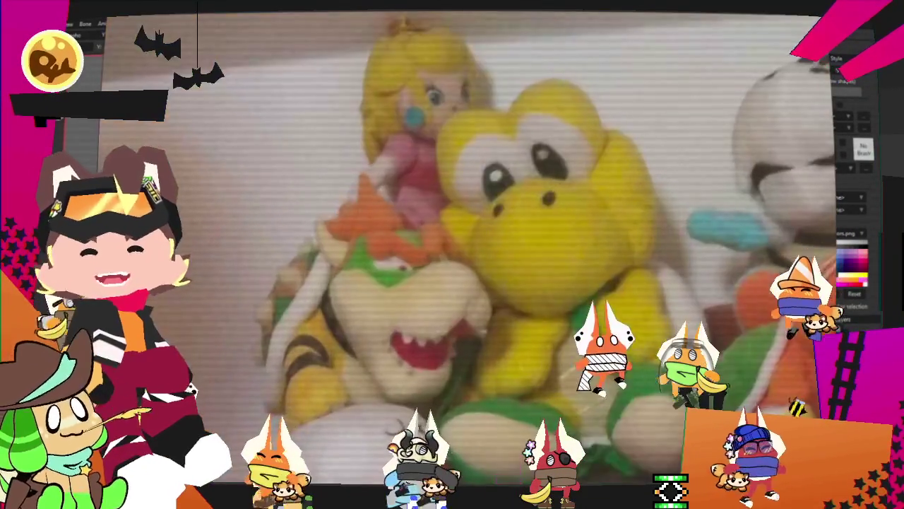
{"action": "scroll", "coordinate": [617, 272], "scroll_direction": "up", "scroll_amount": 1}
{"action": "scroll", "coordinate": [616, 272], "scroll_direction": "right", "scroll_amount": 1}
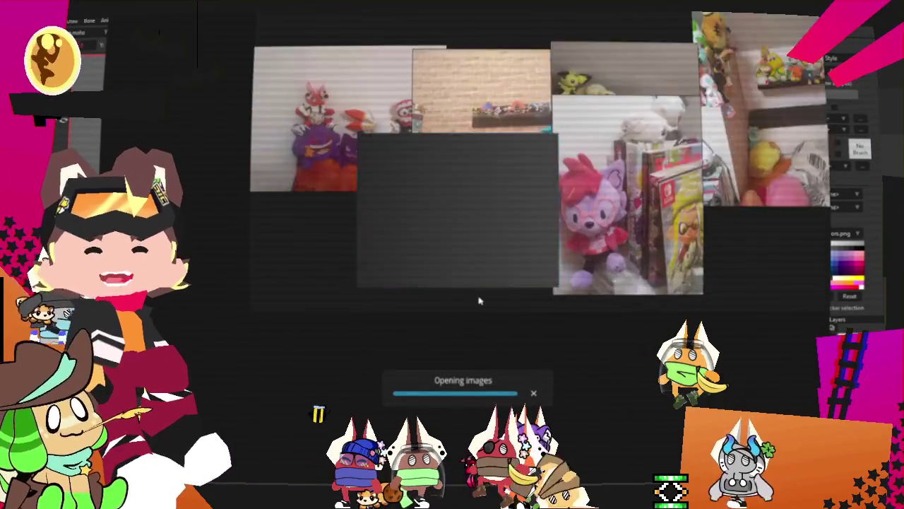
- Zoom into the plant-basket photo in PureRef and nudge it slightly down and right
{"action": "scroll", "coordinate": [408, 287], "scroll_direction": "up", "scroll_amount": 3}
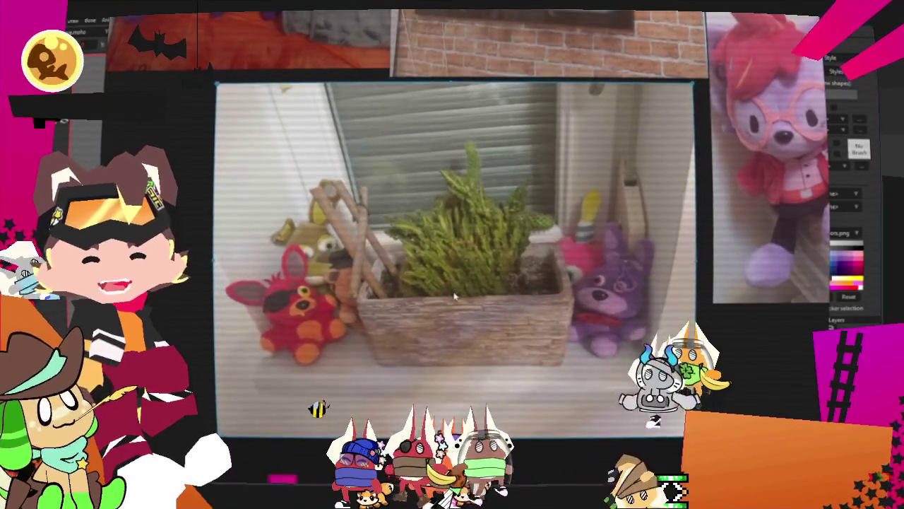
{"action": "scroll", "coordinate": [450, 255], "scroll_direction": "up", "scroll_amount": 2}
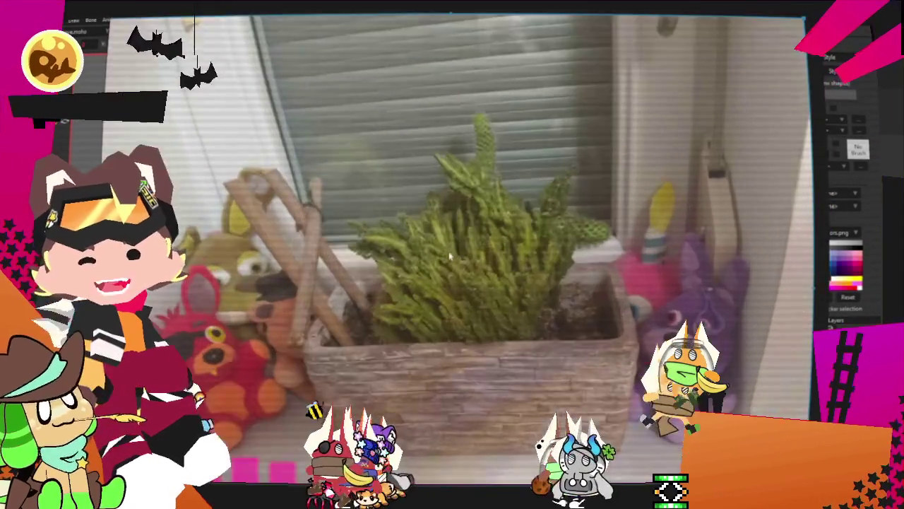
{"action": "left_click_drag", "start_coordinate": [493, 284], "coordinate": [500, 306]}
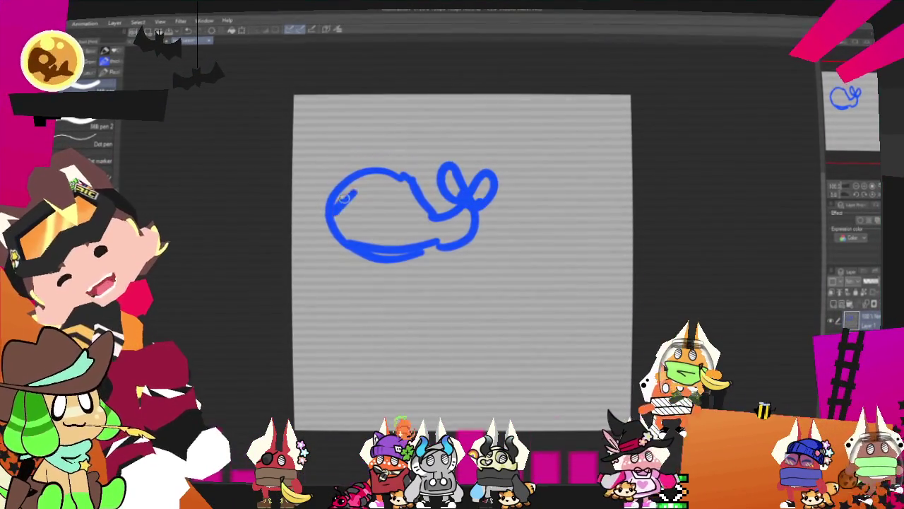
- Scribble-fill the whale's body and tail in blue, then draw a thick blue arch beneath it
{"action": "left_click_drag", "start_coordinate": [350, 224], "coordinate": [475, 205]}
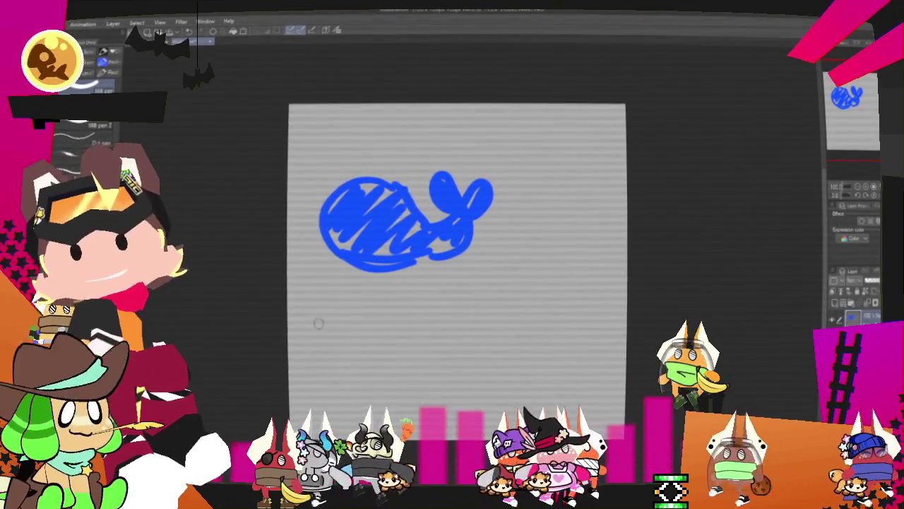
{"action": "mouse_move", "coordinate": [524, 365]}
{"action": "left_mouse_down"}
{"action": "mouse_move", "coordinate": [565, 292]}
{"action": "mouse_move", "coordinate": [590, 364]}
{"action": "left_mouse_up"}
{"action": "mouse_move", "coordinate": [526, 332]}
{"action": "left_mouse_down"}
{"action": "mouse_move", "coordinate": [566, 311]}
{"action": "mouse_move", "coordinate": [537, 304]}
{"action": "mouse_move", "coordinate": [587, 311]}
{"action": "mouse_move", "coordinate": [569, 305]}
{"action": "mouse_move", "coordinate": [585, 359]}
{"action": "left_mouse_up"}
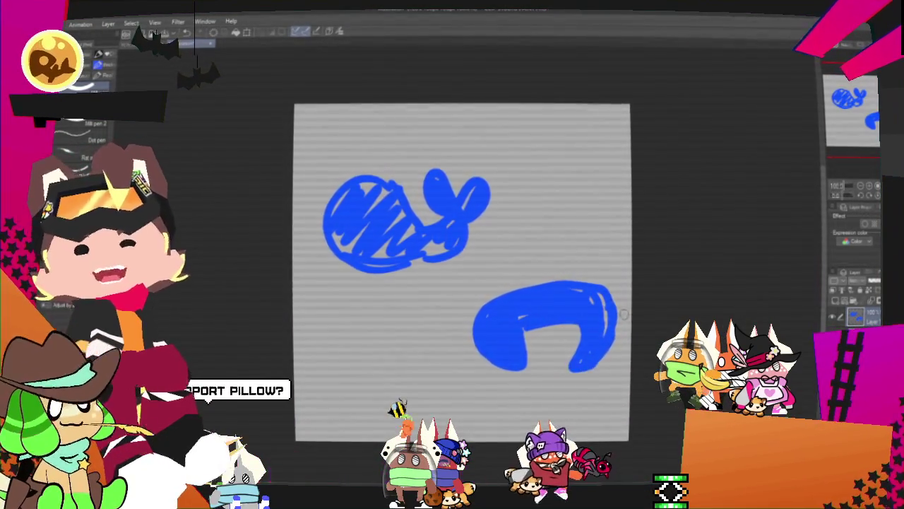
- Scroll the Clip Studio Paint canvas view down
{"action": "scroll", "coordinate": [624, 313], "scroll_direction": "down", "scroll_amount": 2}
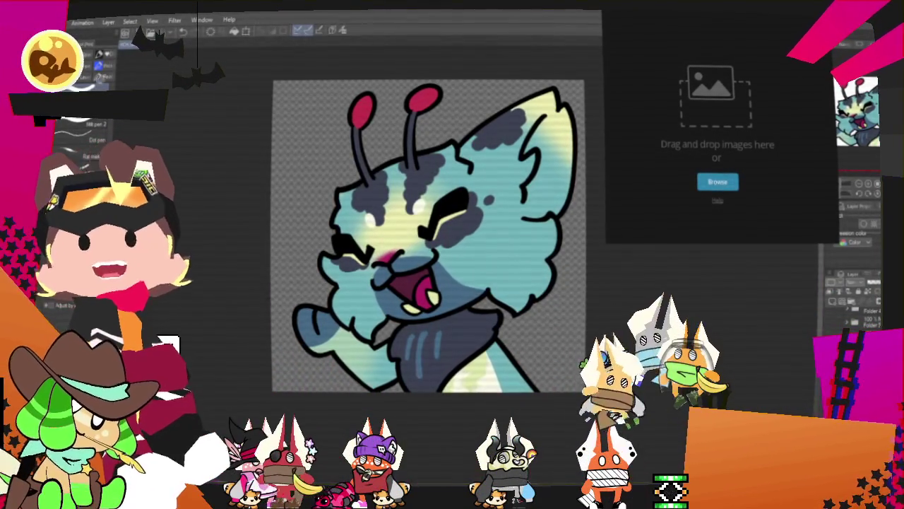
- Drag the image file onto the upload page's drop zone to start uploading
{"action": "left_click_drag", "start_coordinate": [834, 103], "coordinate": [722, 103]}
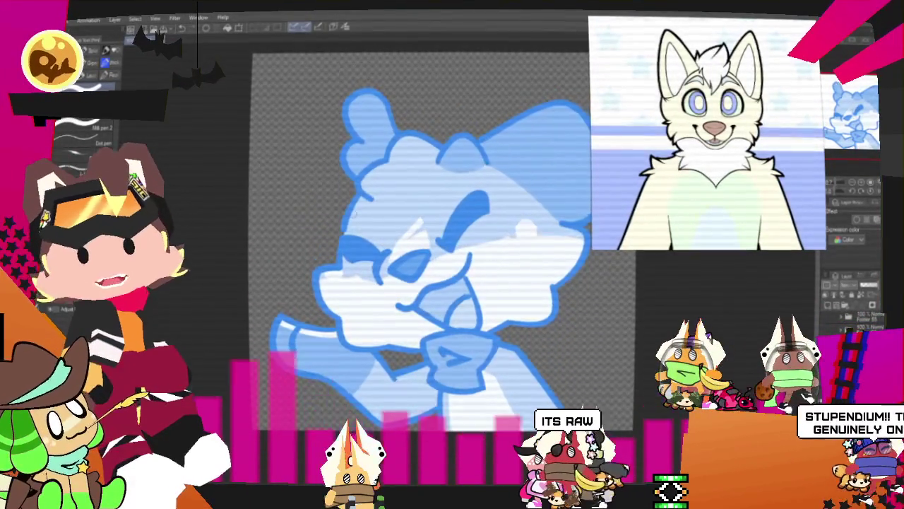
- Zoom in on the blue sketch and pan to center the view on its head
{"action": "scroll", "coordinate": [463, 270], "scroll_direction": "up", "scroll_amount": 1}
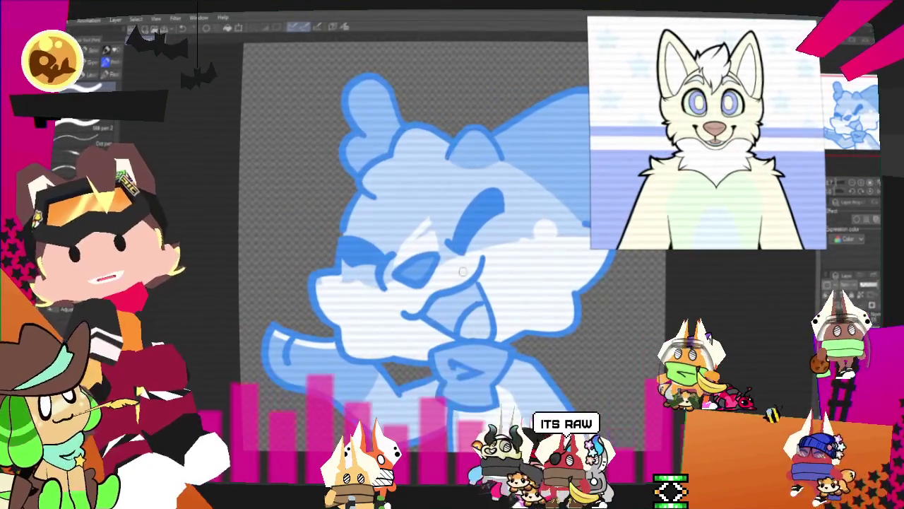
{"action": "left_click_drag", "start_coordinate": [463, 272], "coordinate": [431, 261]}
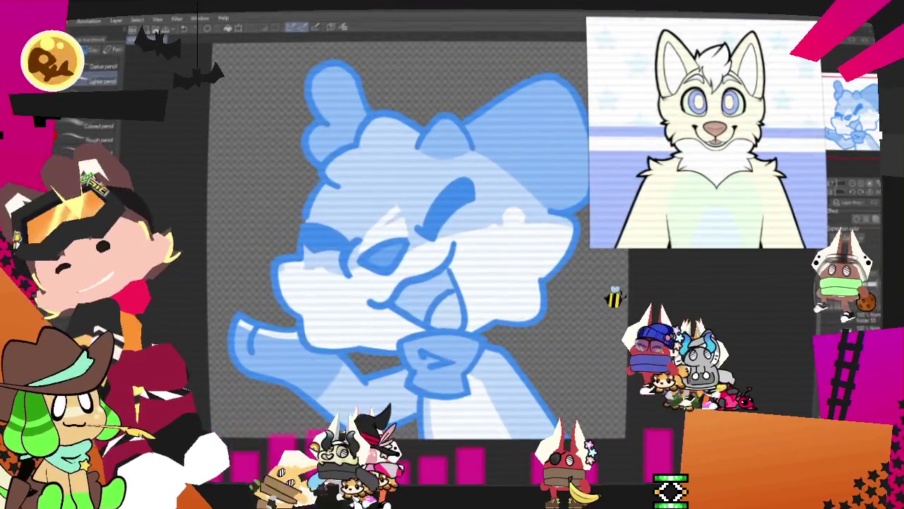
{"action": "left_click_drag", "start_coordinate": [431, 261], "coordinate": [442, 275]}
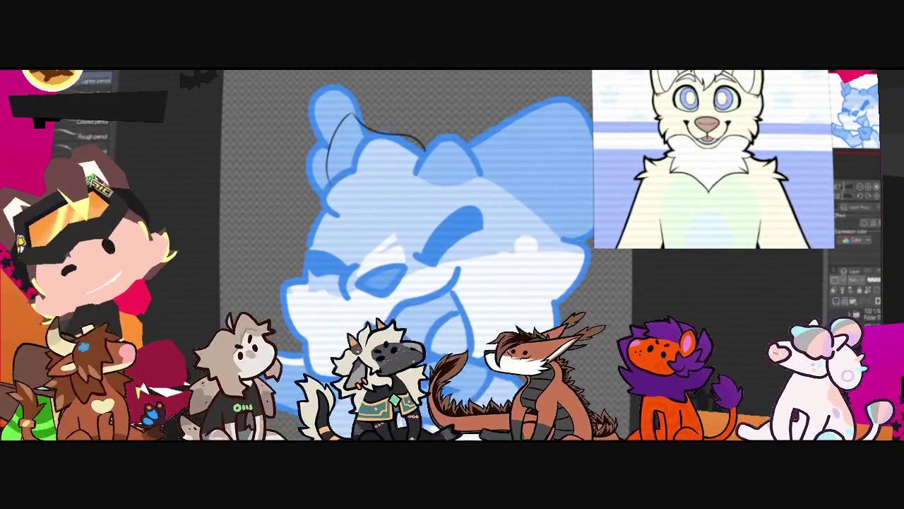
- Undo the last stroke and draw a curved black hair line on the head
{"action": "key", "text": "ctrl+z"}
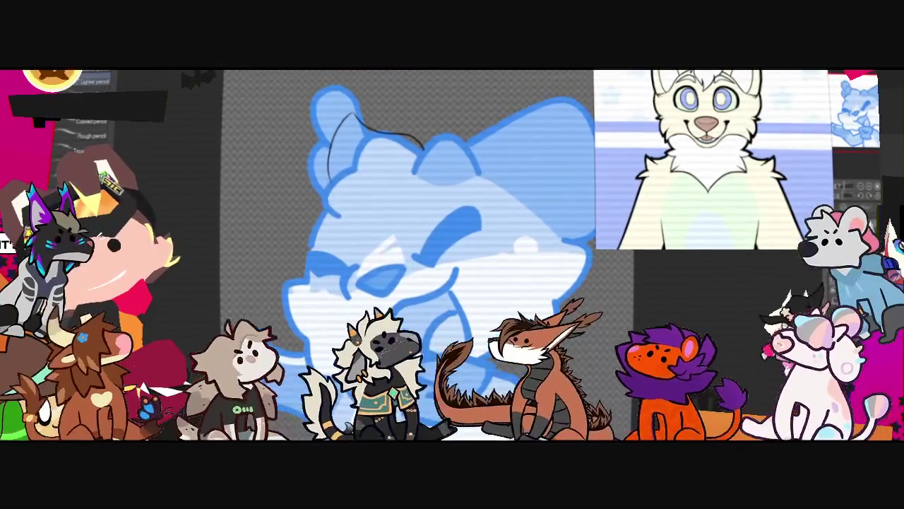
{"action": "left_click_drag", "start_coordinate": [326, 154], "coordinate": [338, 221]}
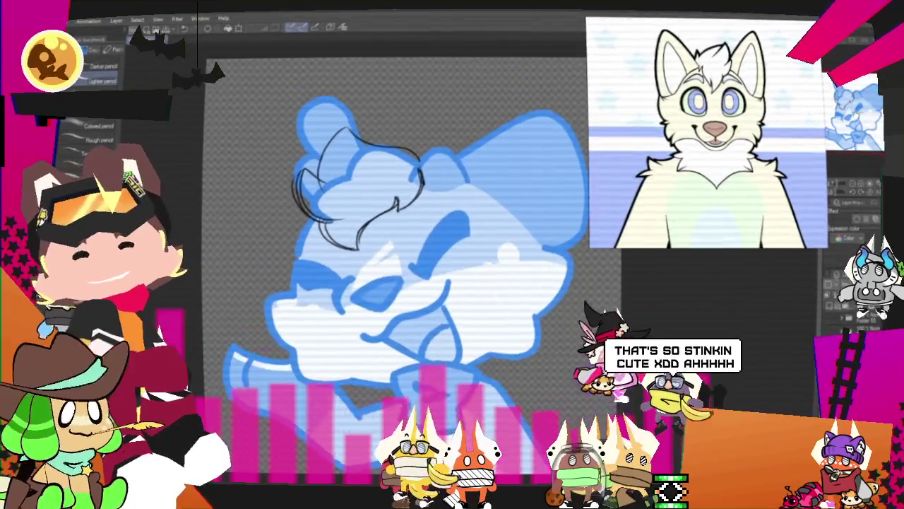
{"action": "key", "text": "m"}
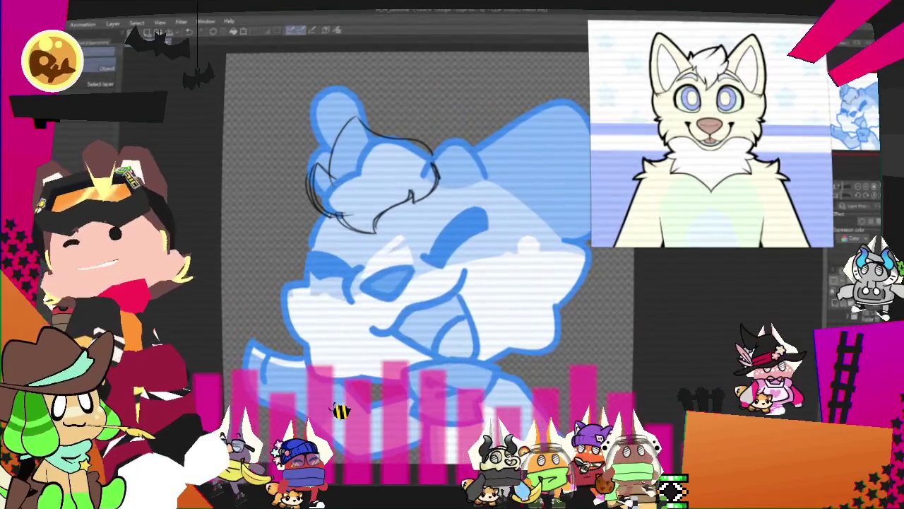
{"action": "key", "text": "p"}
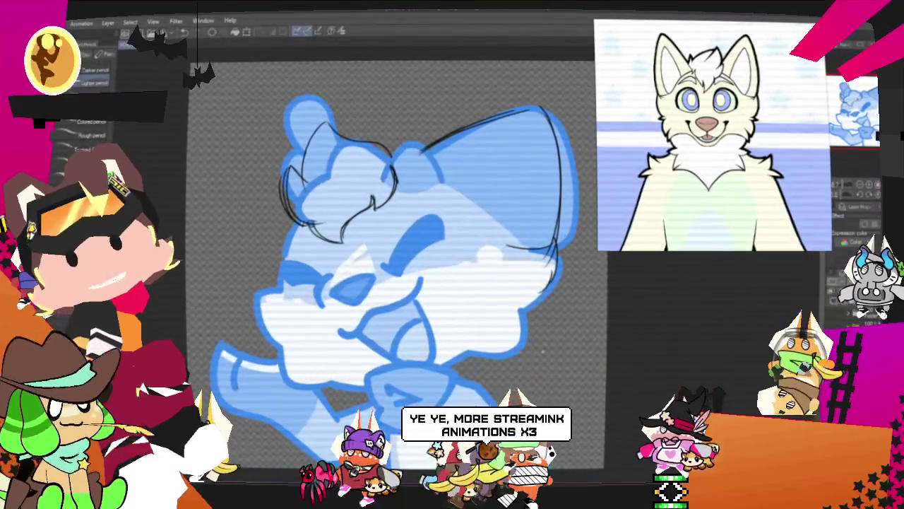
{"action": "key", "text": "m"}
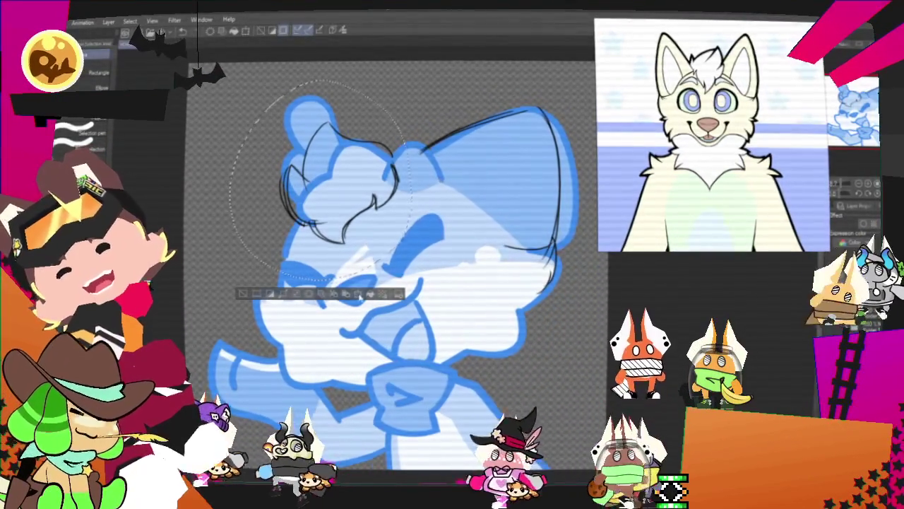
- Transform the selected hair lines slightly to the right, confirm, and deselect
{"action": "key", "text": "ctrl+t"}
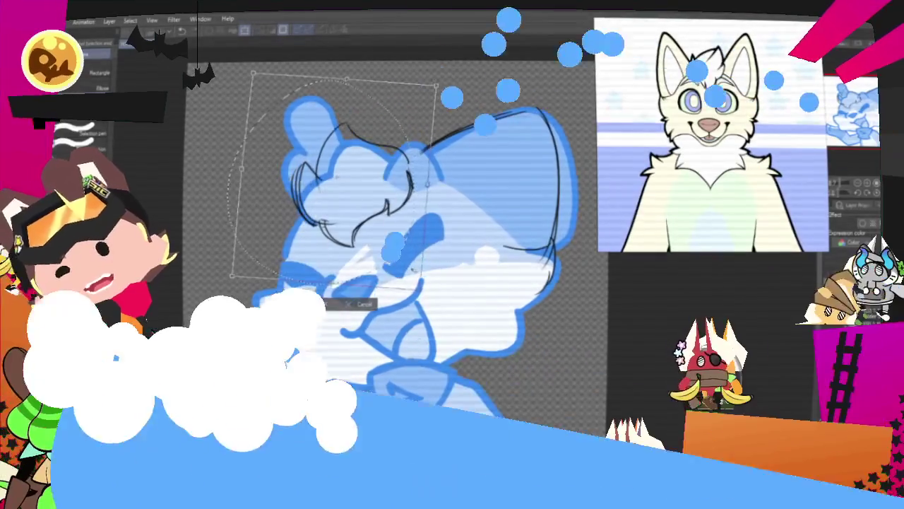
{"action": "left_click_drag", "start_coordinate": [332, 183], "coordinate": [344, 184]}
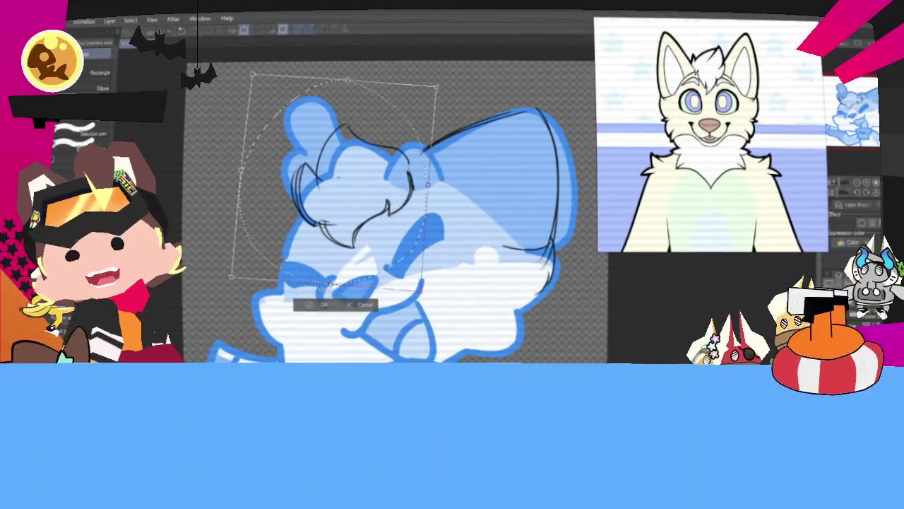
{"action": "left_click", "coordinate": [305, 304]}
{"action": "key", "text": "ctrl+d"}
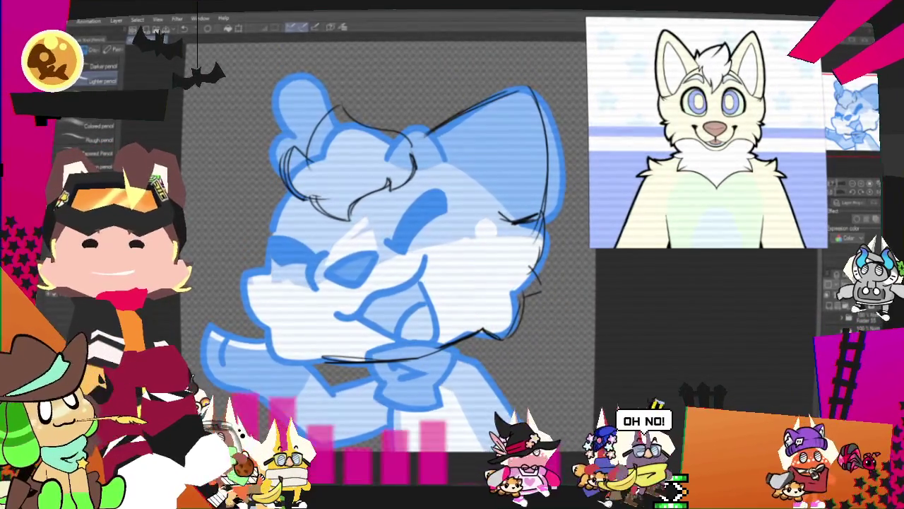
- Scroll down the canvas to bring the chin area of the blue sketch into view
{"action": "scroll", "coordinate": [396, 247], "scroll_direction": "down", "scroll_amount": 3}
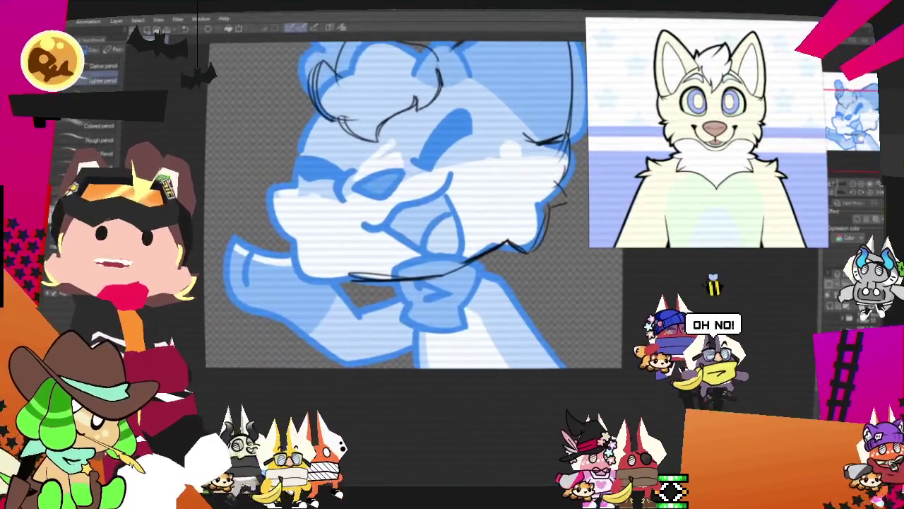
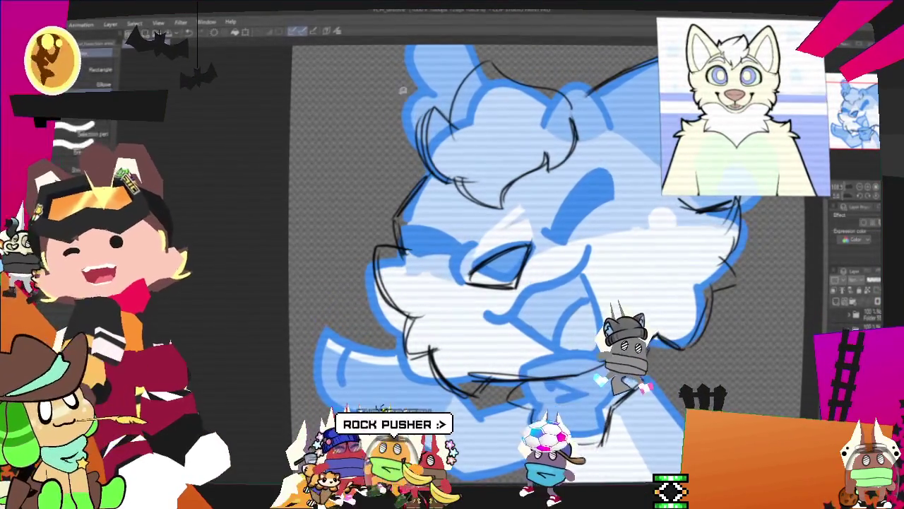
- Reposition and reshape the sketched eye with two lasso-select and Ctrl+T transform passes
{"action": "key", "text": "ctrl+t"}
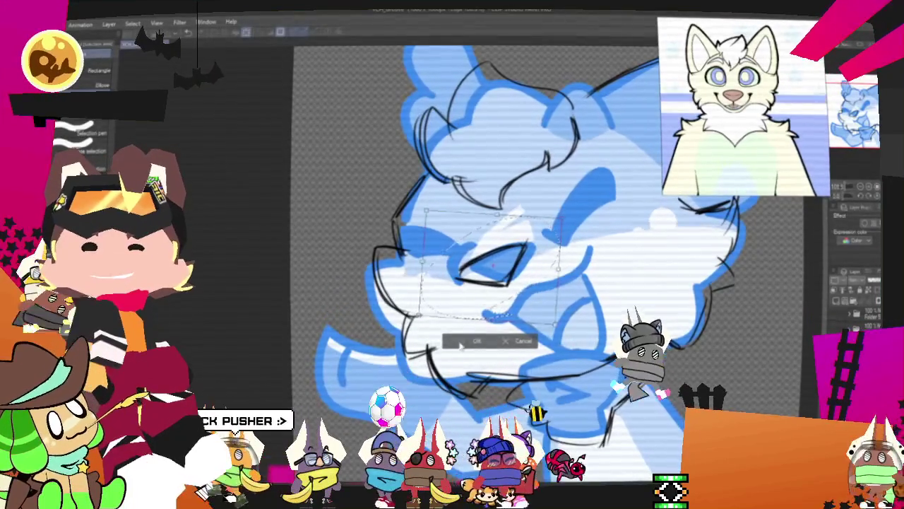
{"action": "key", "text": "ctrl+d"}
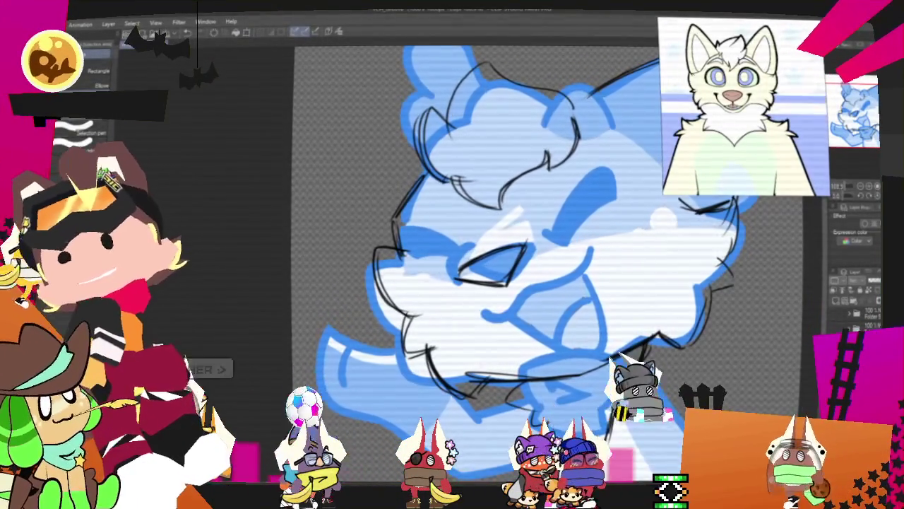
{"action": "key", "text": "p"}
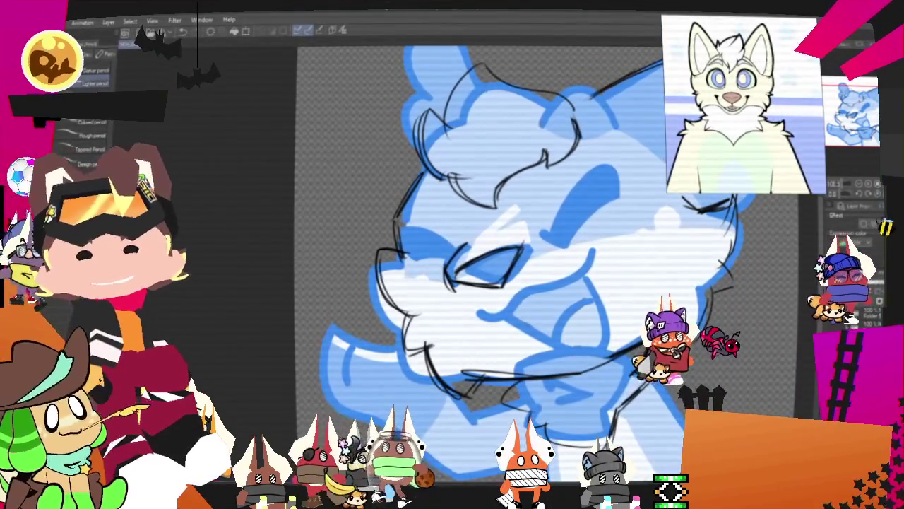
{"action": "scroll", "coordinate": [537, 262], "scroll_direction": "right", "scroll_amount": 2}
{"action": "key", "text": "m"}
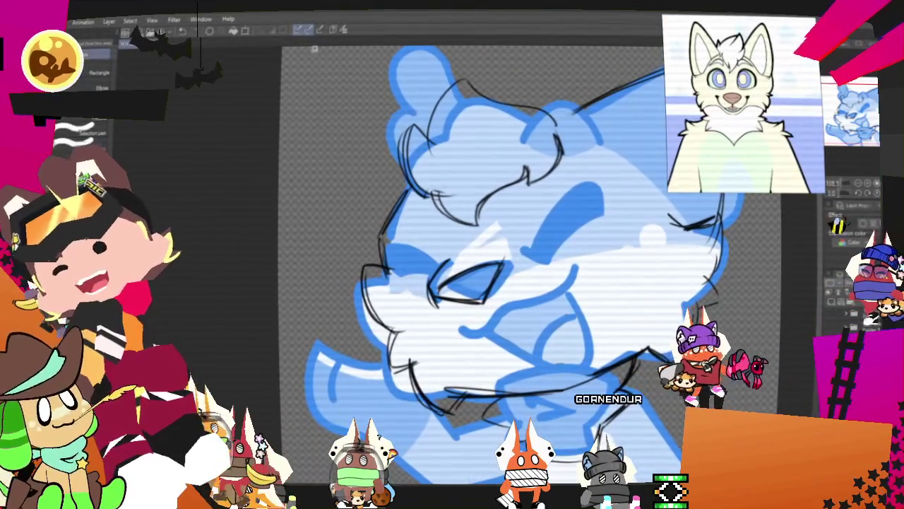
{"action": "left_click_drag", "start_coordinate": [447, 299], "coordinate": [424, 254]}
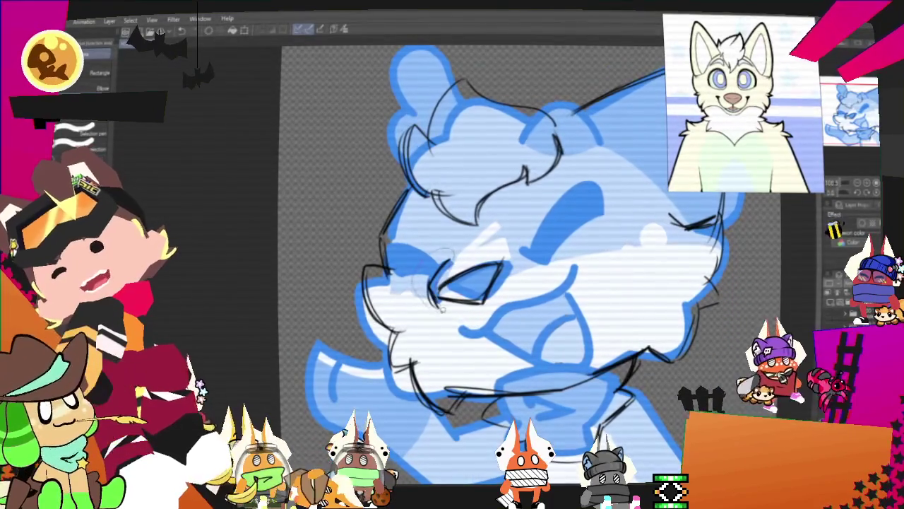
{"action": "key", "text": "ctrl+t"}
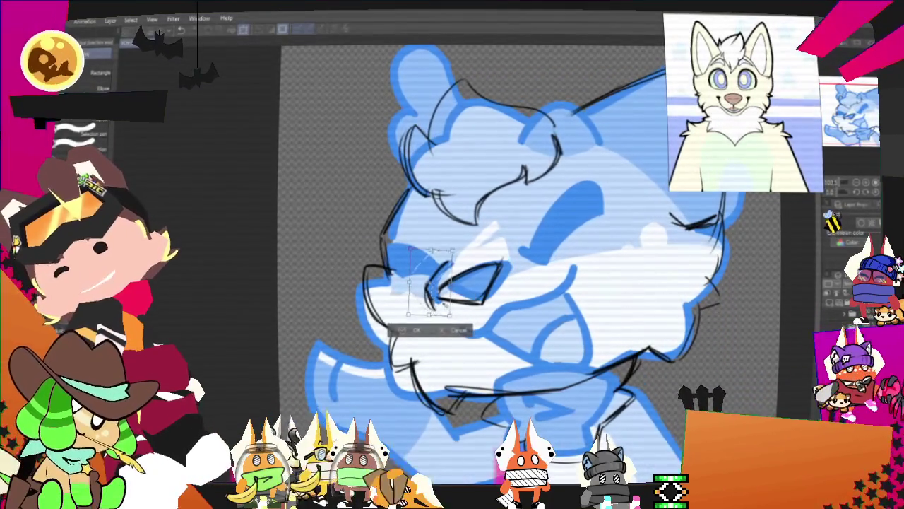
{"action": "key", "text": "Return"}
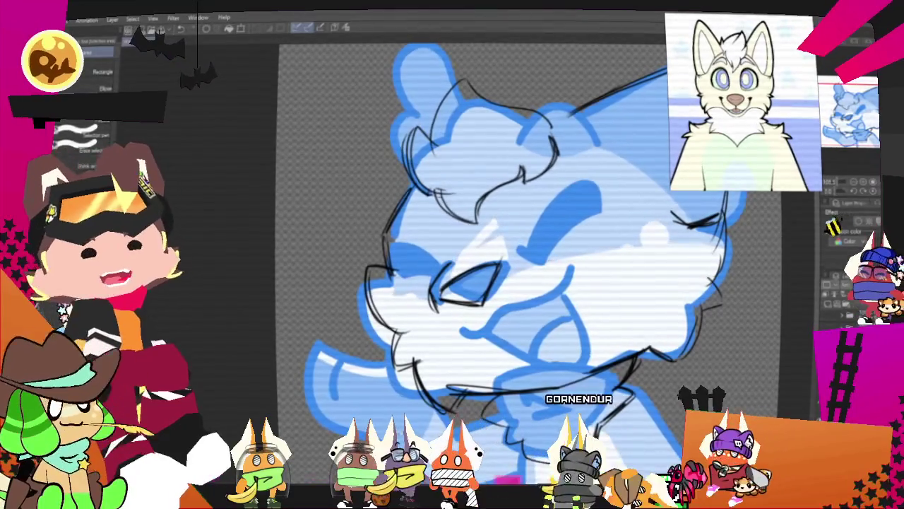
- Scribble dark pencil hatching into the right and left eyebrows of the fox sketch
{"action": "key", "text": "p"}
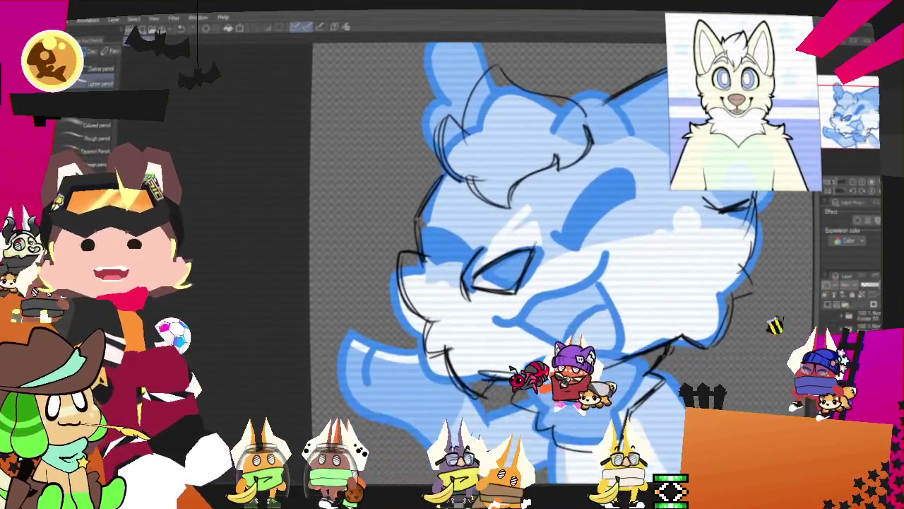
{"action": "left_click_drag", "start_coordinate": [495, 283], "coordinate": [576, 248]}
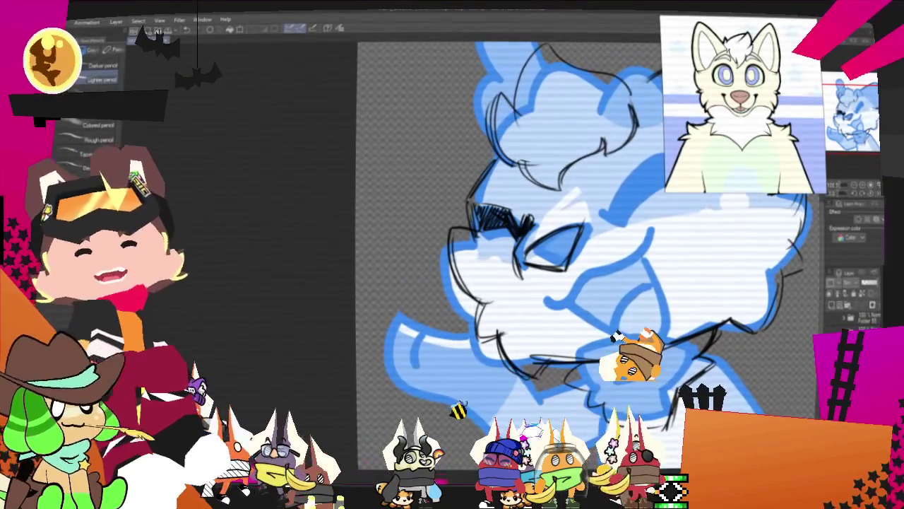
{"action": "left_click_drag", "start_coordinate": [544, 241], "coordinate": [502, 254]}
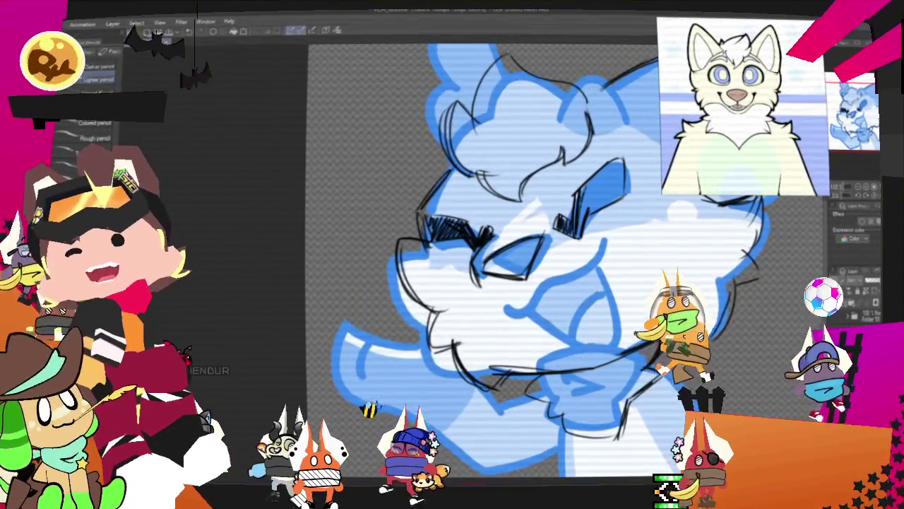
{"action": "left_click_drag", "start_coordinate": [590, 195], "coordinate": [621, 162]}
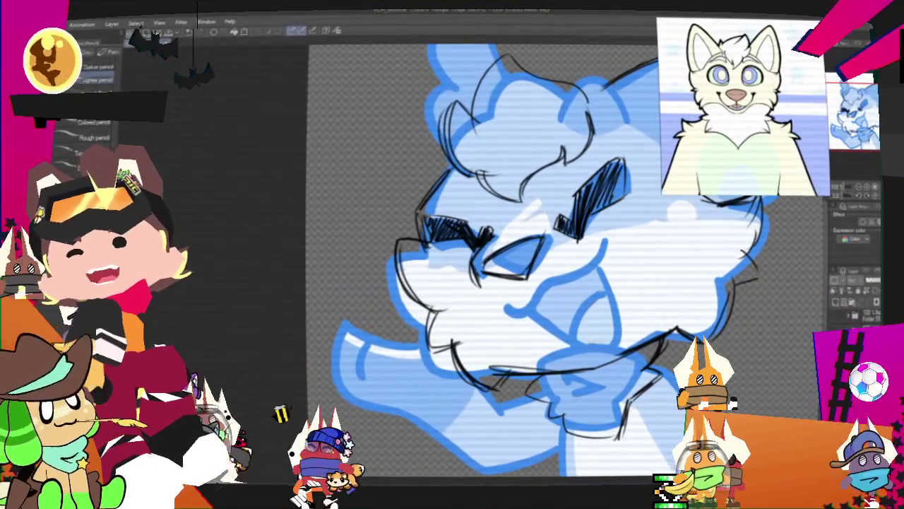
{"action": "key", "text": "p"}
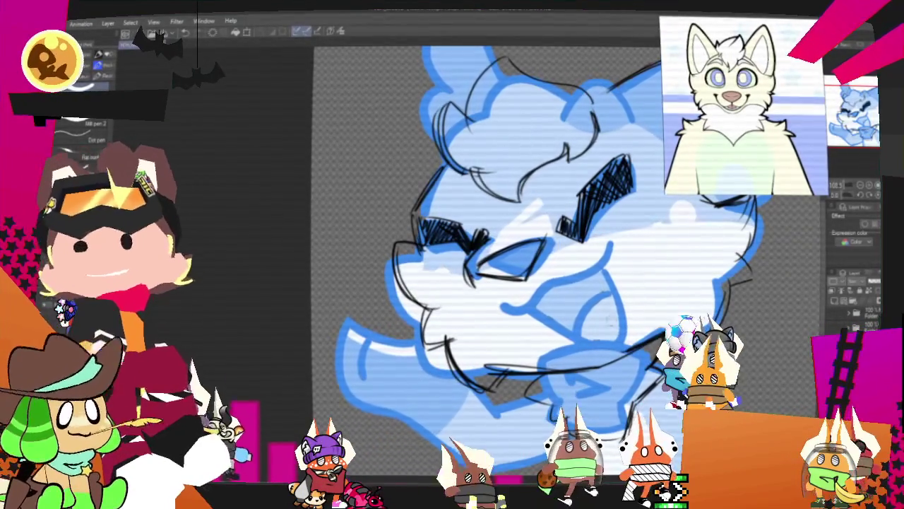
{"action": "key", "text": "p"}
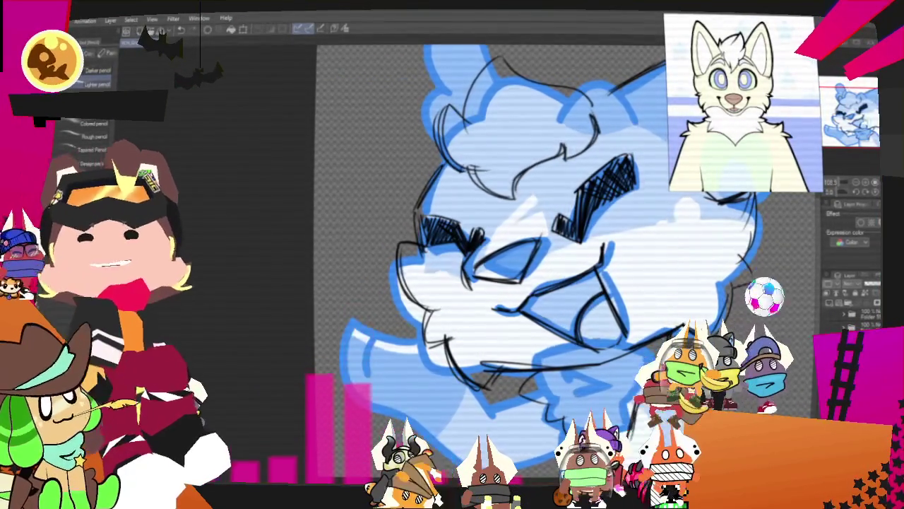
{"action": "scroll", "coordinate": [495, 268], "scroll_direction": "right", "scroll_amount": 3}
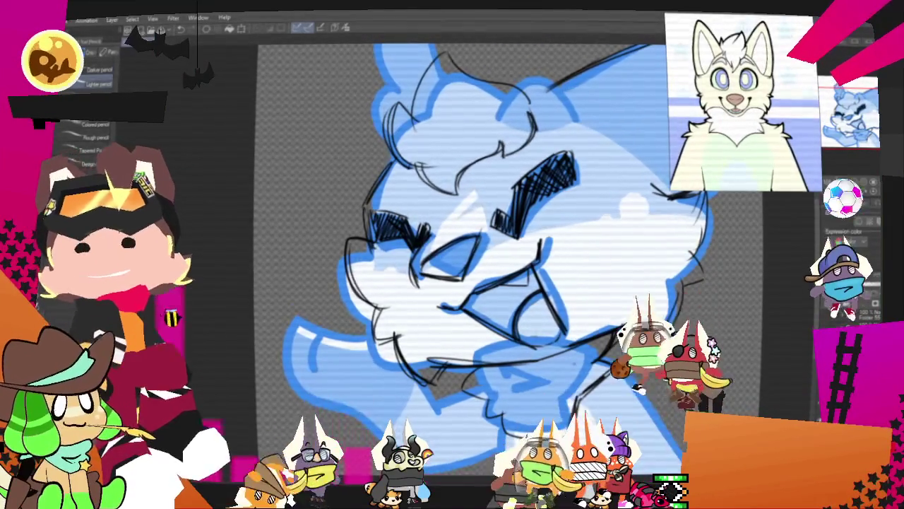
{"action": "scroll", "coordinate": [459, 269], "scroll_direction": "up", "scroll_amount": 2}
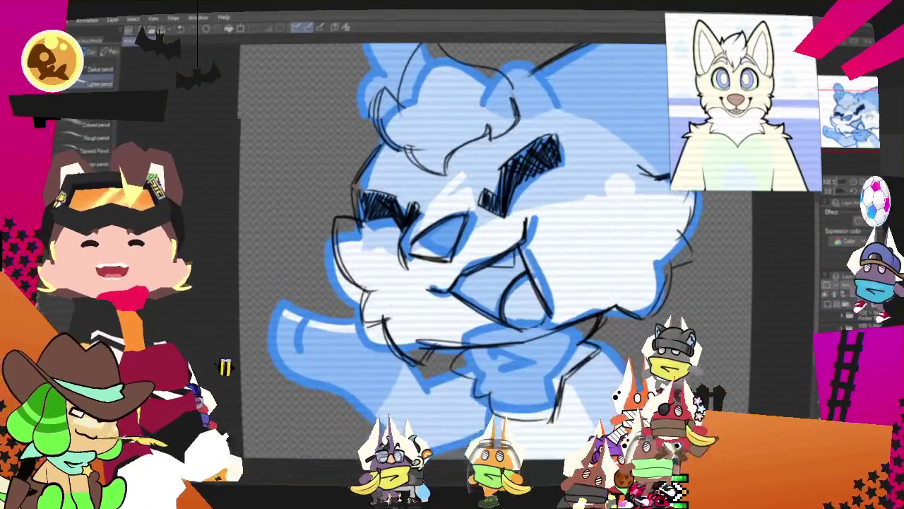
{"action": "scroll", "coordinate": [452, 283], "scroll_direction": "up", "scroll_amount": 1}
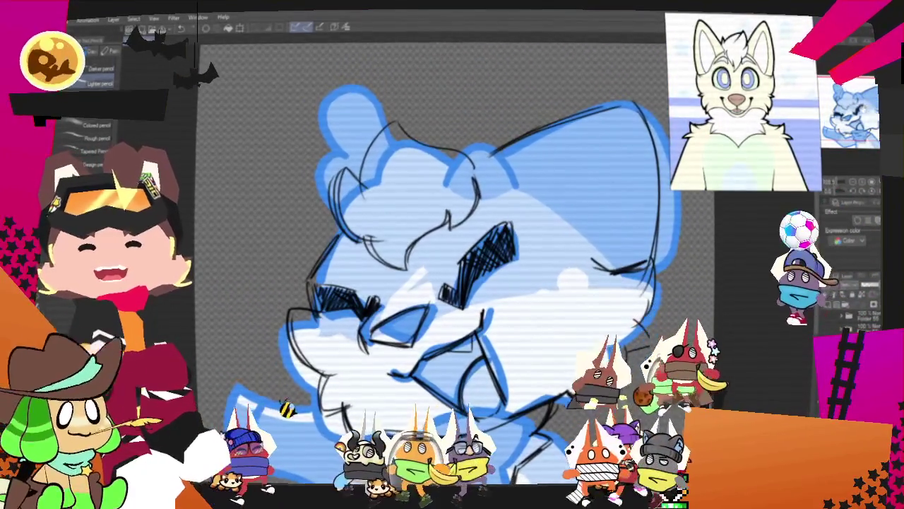
{"action": "scroll", "coordinate": [452, 282], "scroll_direction": "down", "scroll_amount": 1}
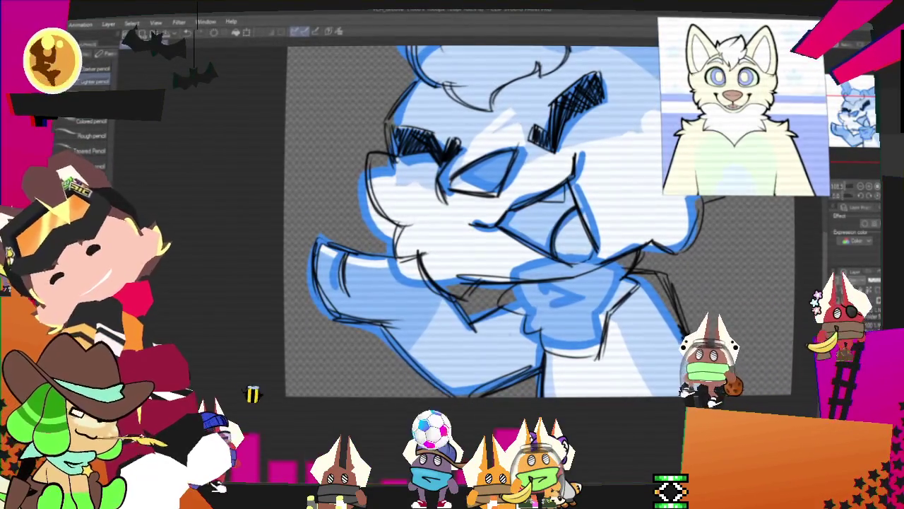
- Tilt the canvas and apply the transform to the upper-left head area
{"action": "left_click_drag", "start_coordinate": [466, 212], "coordinate": [310, 272]}
{"action": "mouse_move", "coordinate": [417, 233]}
{"action": "left_mouse_down"}
{"action": "mouse_move", "coordinate": [424, 263]}
{"action": "mouse_move", "coordinate": [464, 283]}
{"action": "mouse_move", "coordinate": [465, 303]}
{"action": "mouse_move", "coordinate": [473, 296]}
{"action": "left_mouse_up"}
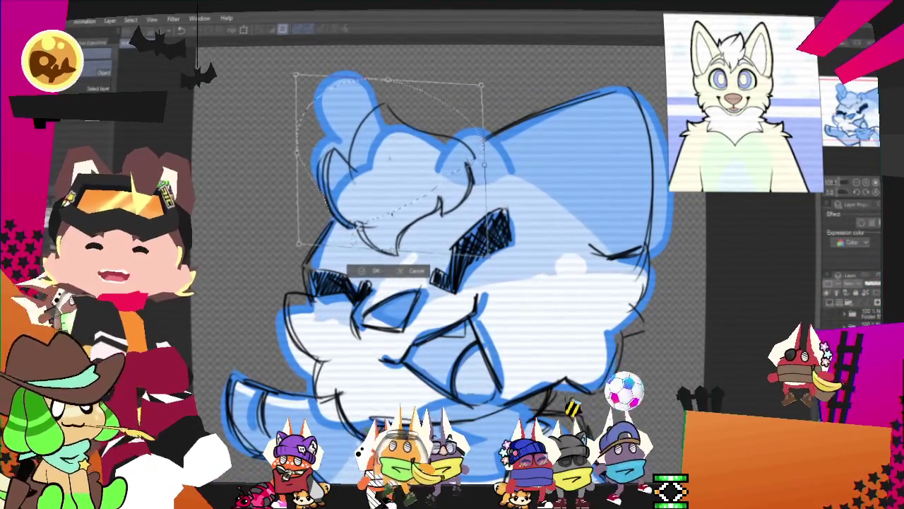
{"action": "key", "text": "Return"}
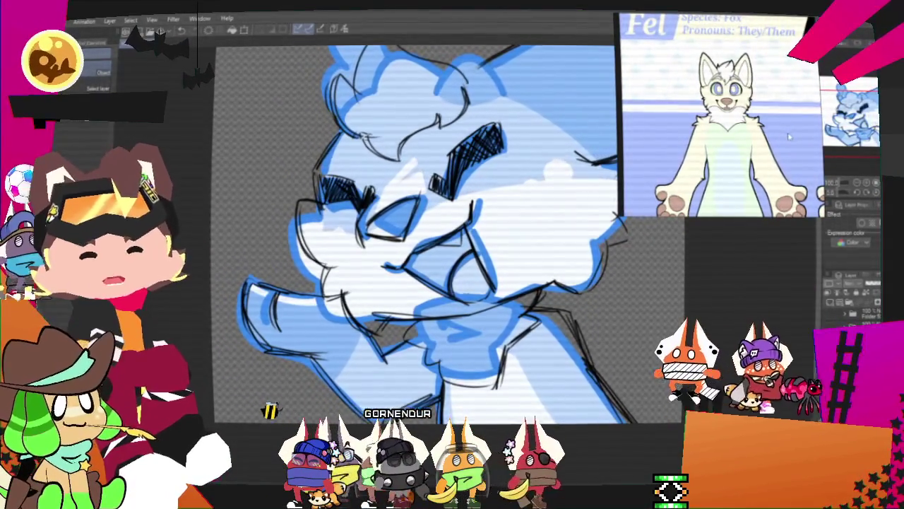
- Turn on Layer color so the sketch lines display in blue
{"action": "left_click", "coordinate": [841, 243]}
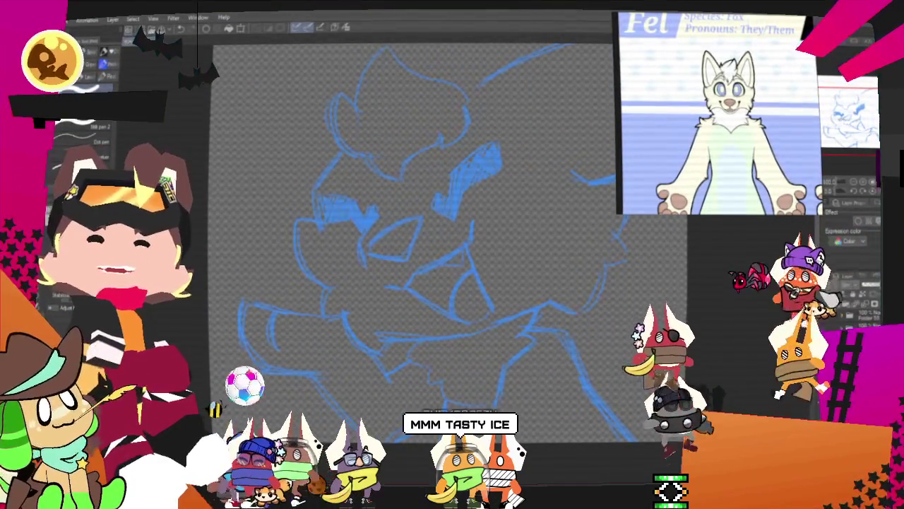
- Outline one eyebrow in ink and fill it solid black
{"action": "mouse_move", "coordinate": [431, 216]}
{"action": "left_mouse_down"}
{"action": "mouse_move", "coordinate": [494, 243]}
{"action": "mouse_move", "coordinate": [567, 201]}
{"action": "left_mouse_up"}
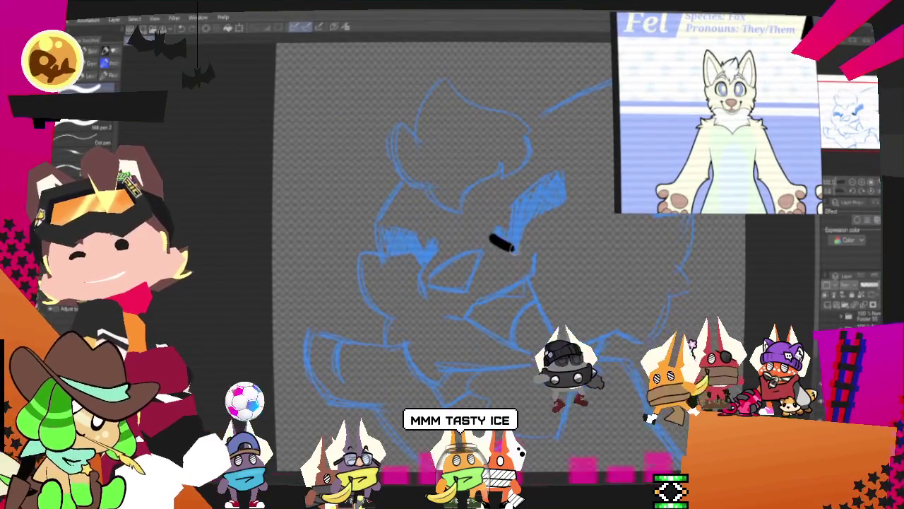
{"action": "left_click_drag", "start_coordinate": [513, 206], "coordinate": [569, 197]}
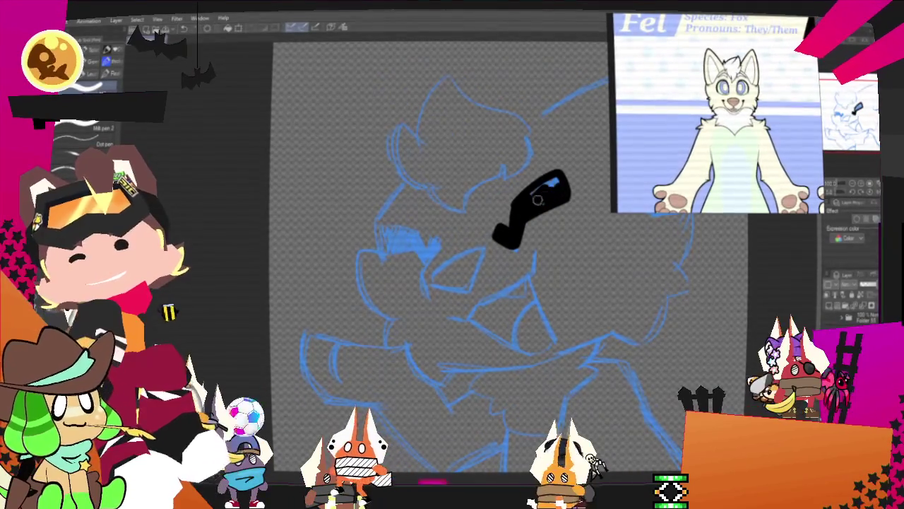
{"action": "left_click_drag", "start_coordinate": [537, 200], "coordinate": [551, 188]}
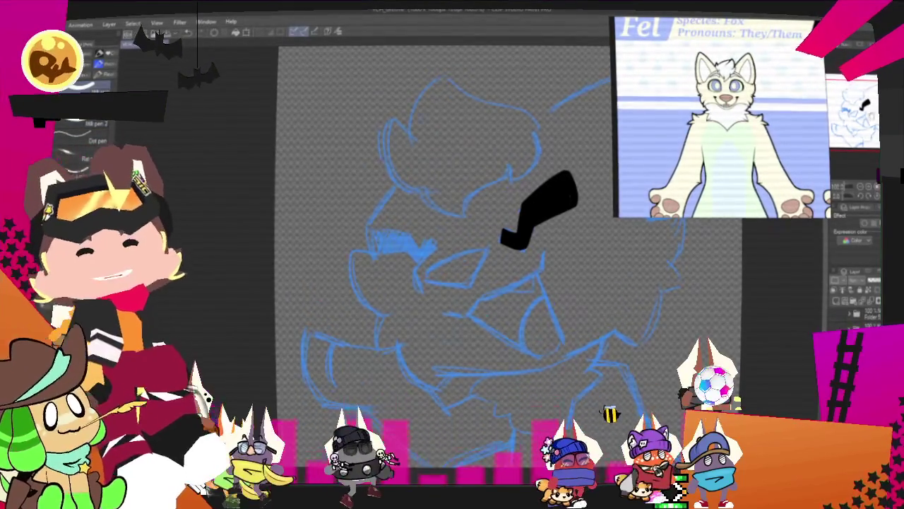
- Ink the curved open-mouth line and tongue loop, redoing the strokes until they fit
{"action": "mouse_move", "coordinate": [426, 327]}
{"action": "left_mouse_down"}
{"action": "mouse_move", "coordinate": [526, 270]}
{"action": "mouse_move", "coordinate": [455, 326]}
{"action": "left_mouse_up"}
{"action": "key", "text": "ctrl+z"}
{"action": "mouse_move", "coordinate": [521, 286]}
{"action": "left_mouse_down"}
{"action": "mouse_move", "coordinate": [455, 327]}
{"action": "mouse_move", "coordinate": [522, 284]}
{"action": "left_mouse_up"}
{"action": "key", "text": "ctrl+z"}
{"action": "key", "text": "ctrl+z"}
{"action": "left_click_drag", "start_coordinate": [449, 327], "coordinate": [523, 284]}
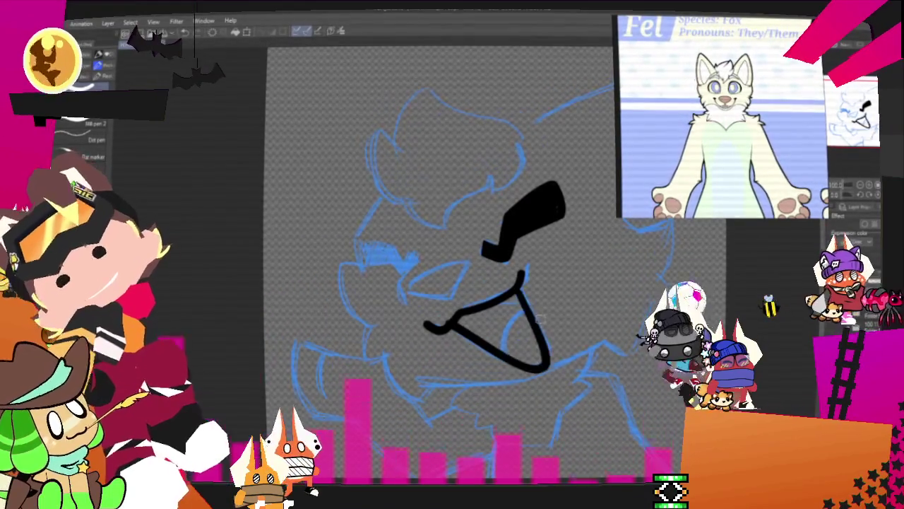
- Redraw the fox's left eye with new black strokes after undoing the misdrawn loops
{"action": "mouse_move", "coordinate": [446, 298]}
{"action": "left_mouse_down"}
{"action": "mouse_move", "coordinate": [458, 263]}
{"action": "mouse_move", "coordinate": [463, 300]}
{"action": "mouse_move", "coordinate": [460, 280]}
{"action": "left_mouse_up"}
{"action": "key", "text": "ctrl+z"}
{"action": "key", "text": "ctrl+z"}
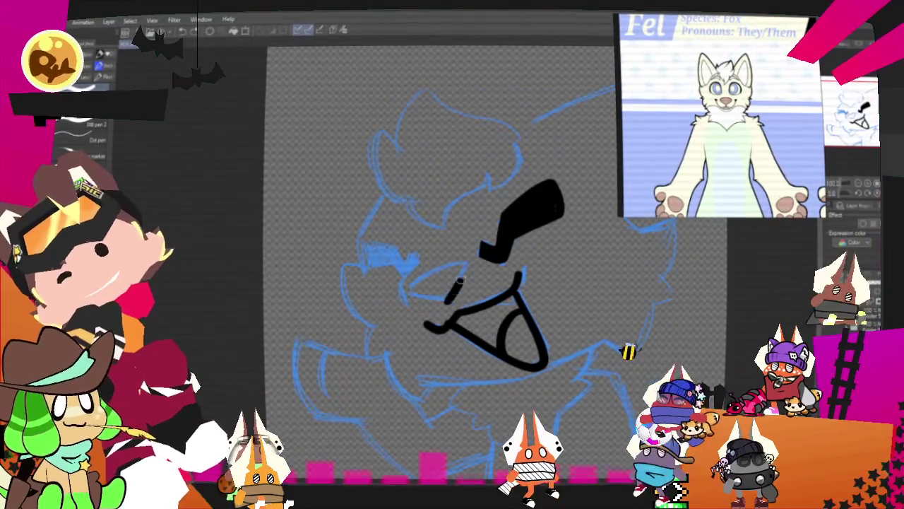
{"action": "key", "text": "ctrl+z"}
{"action": "key", "text": "ctrl+y"}
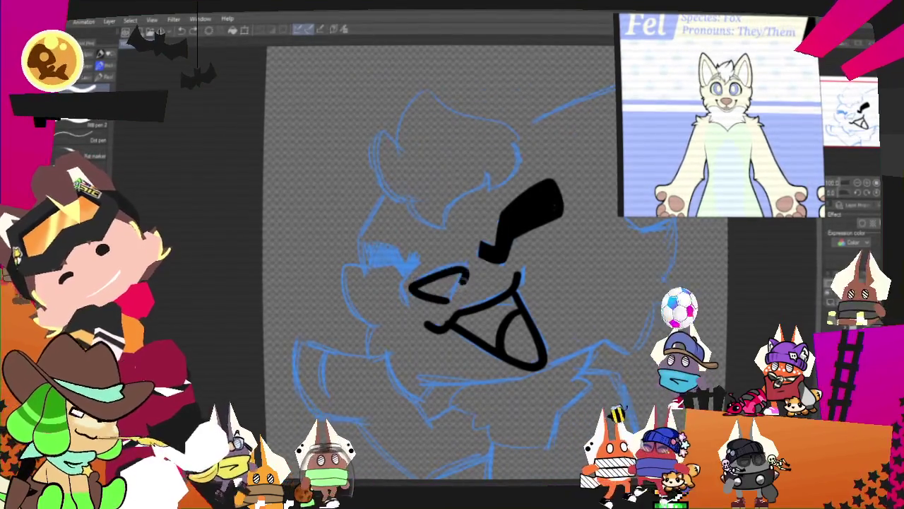
{"action": "key", "text": "ctrl+z"}
{"action": "key", "text": "ctrl+z"}
{"action": "mouse_move", "coordinate": [450, 304]}
{"action": "left_mouse_down"}
{"action": "mouse_move", "coordinate": [427, 278]}
{"action": "mouse_move", "coordinate": [460, 280]}
{"action": "left_mouse_up"}
{"action": "key", "text": "ctrl+z"}
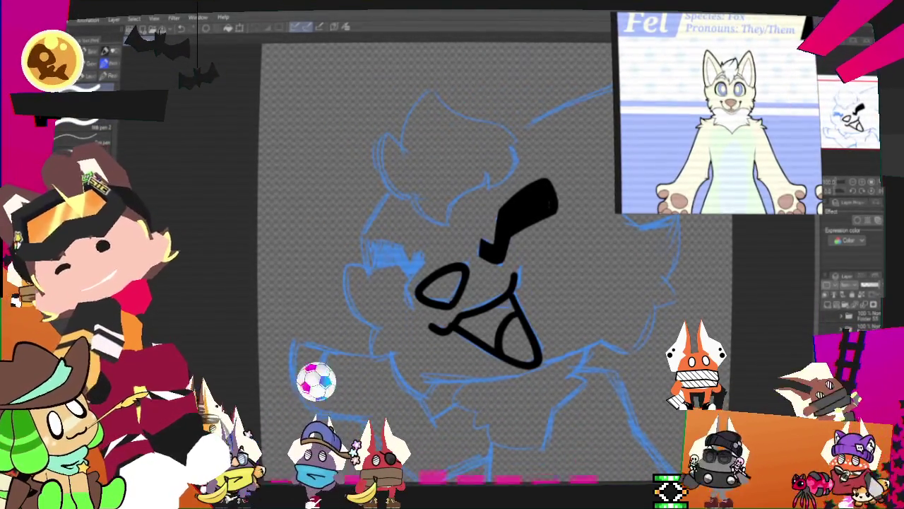
{"action": "mouse_move", "coordinate": [408, 277]}
{"action": "left_mouse_down"}
{"action": "mouse_move", "coordinate": [421, 266]}
{"action": "mouse_move", "coordinate": [403, 306]}
{"action": "left_mouse_up"}
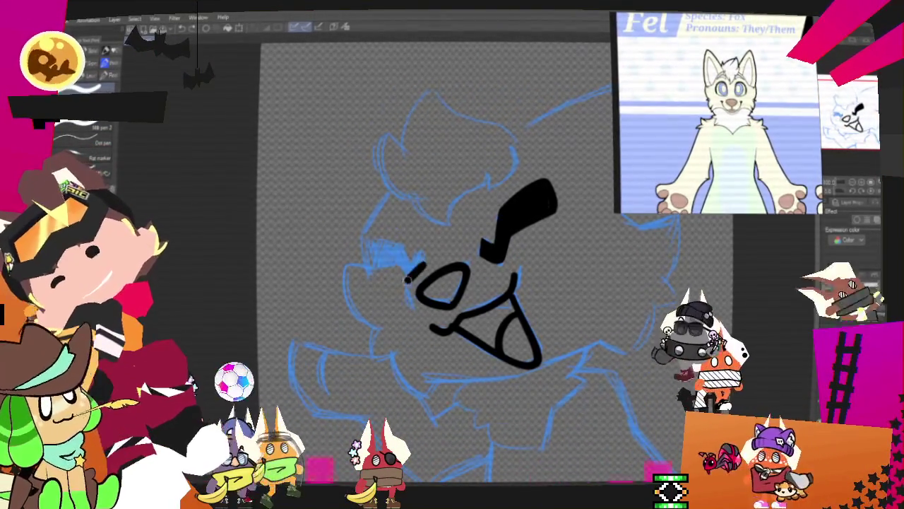
{"action": "left_click_drag", "start_coordinate": [426, 251], "coordinate": [417, 263]}
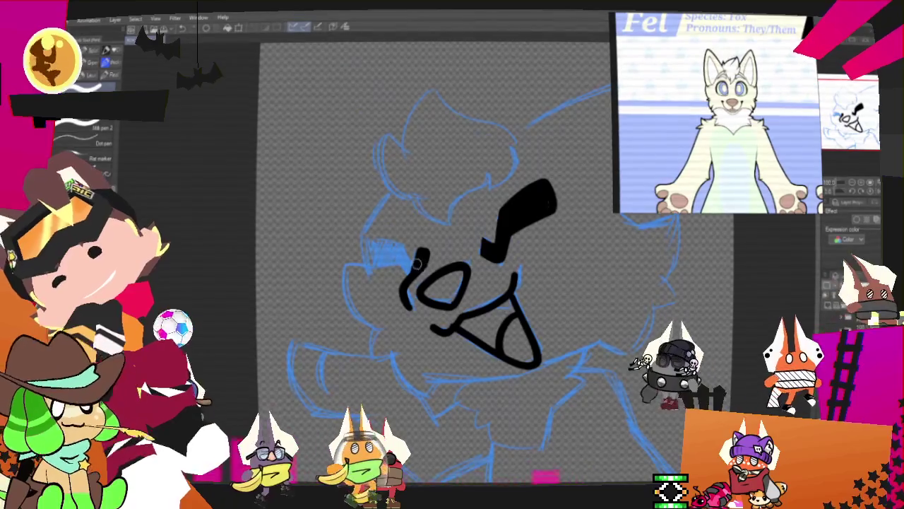
{"action": "mouse_move", "coordinate": [370, 238]}
{"action": "left_mouse_down"}
{"action": "mouse_move", "coordinate": [407, 262]}
{"action": "mouse_move", "coordinate": [385, 249]}
{"action": "left_mouse_up"}
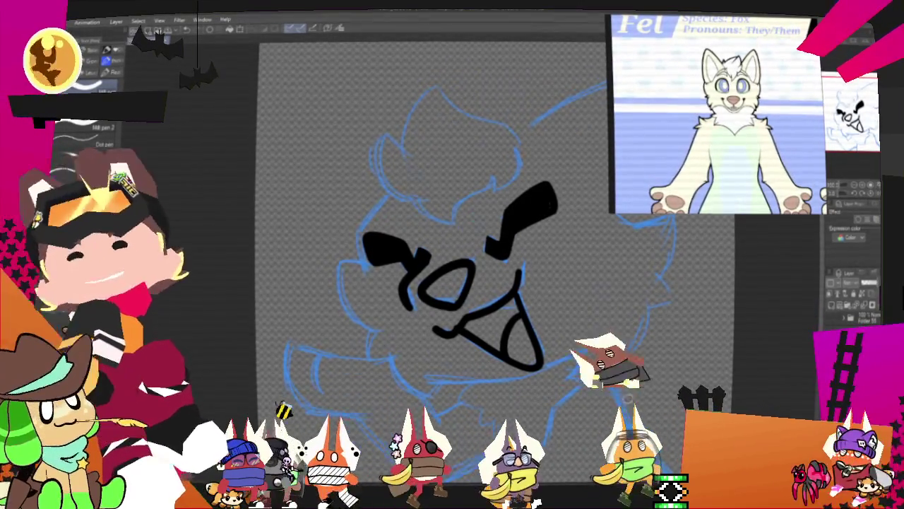
- Ink the black tuft of fur on top of the fox's head
{"action": "mouse_move", "coordinate": [532, 257]}
{"action": "left_mouse_down"}
{"action": "mouse_move", "coordinate": [518, 306]}
{"action": "mouse_move", "coordinate": [504, 315]}
{"action": "left_mouse_up"}
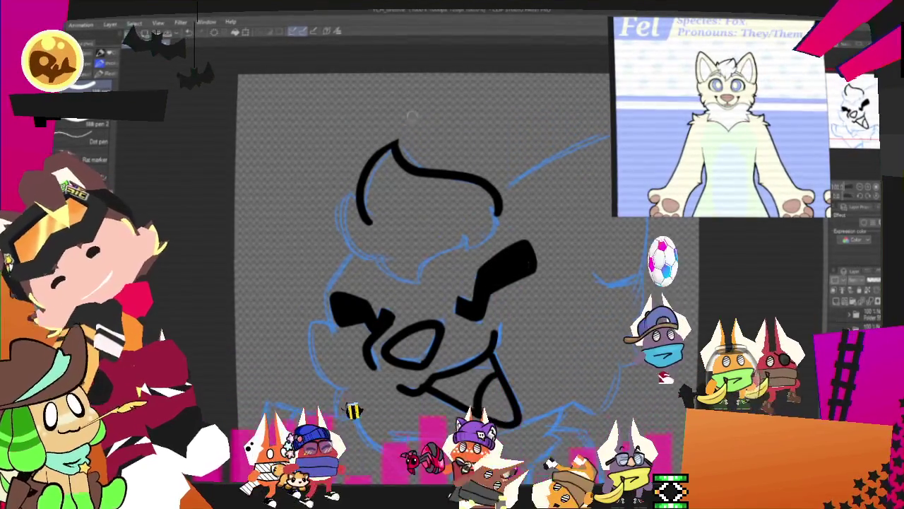
{"action": "mouse_move", "coordinate": [369, 220]}
{"action": "left_mouse_down"}
{"action": "mouse_move", "coordinate": [387, 259]}
{"action": "mouse_move", "coordinate": [417, 280]}
{"action": "mouse_move", "coordinate": [463, 246]}
{"action": "left_mouse_up"}
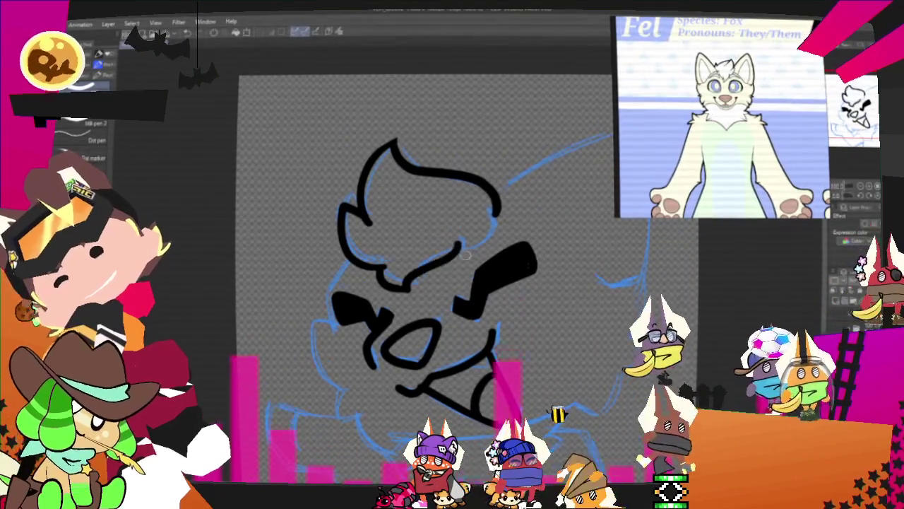
{"action": "left_click_drag", "start_coordinate": [407, 285], "coordinate": [467, 244]}
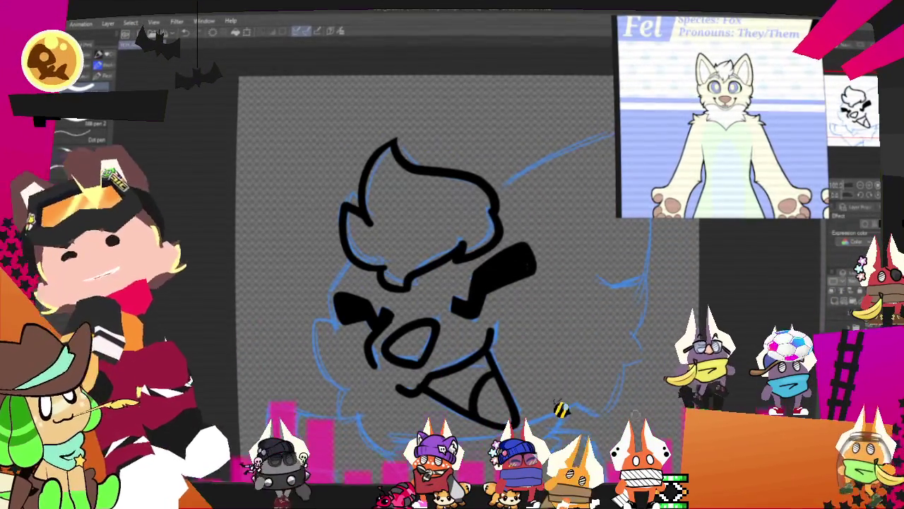
{"action": "scroll", "coordinate": [424, 282], "scroll_direction": "down", "scroll_amount": 1}
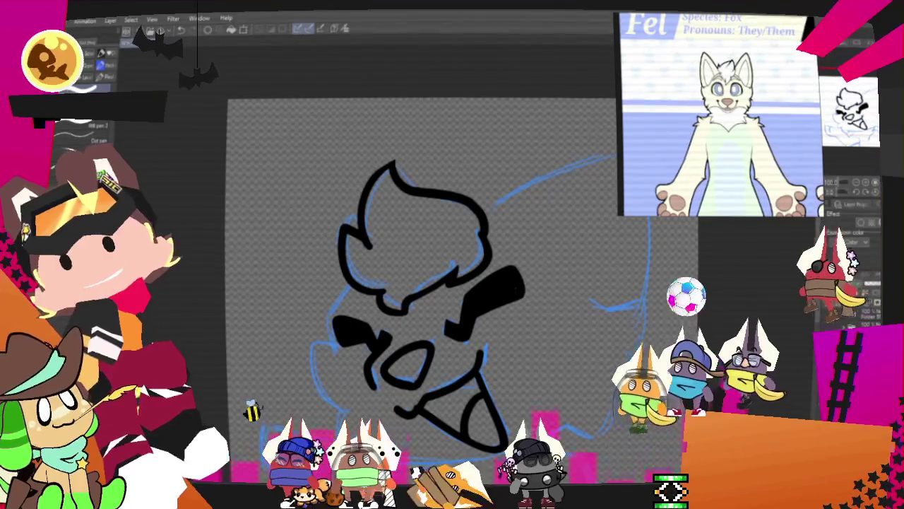
{"action": "left_click_drag", "start_coordinate": [424, 304], "coordinate": [382, 247]}
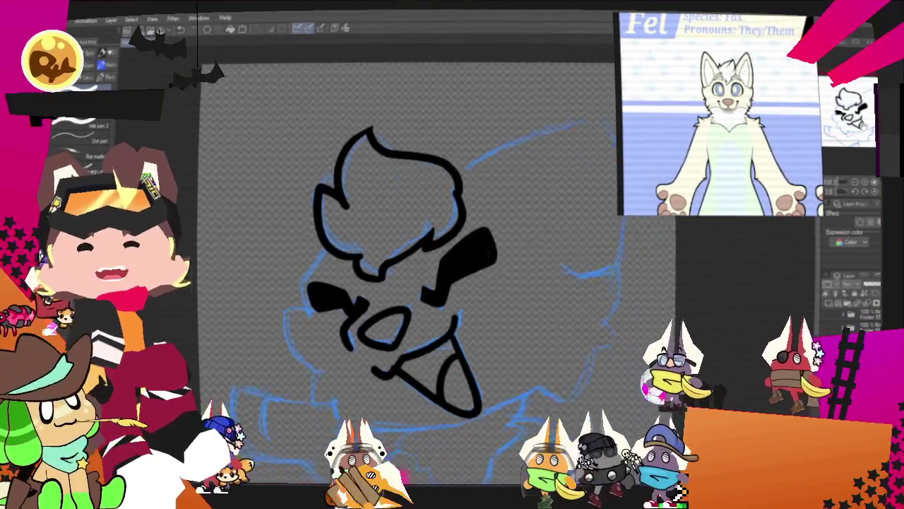
- Ink the ear and right side of the head, removing two left jaw strokes
{"action": "left_click_drag", "start_coordinate": [395, 283], "coordinate": [396, 262]}
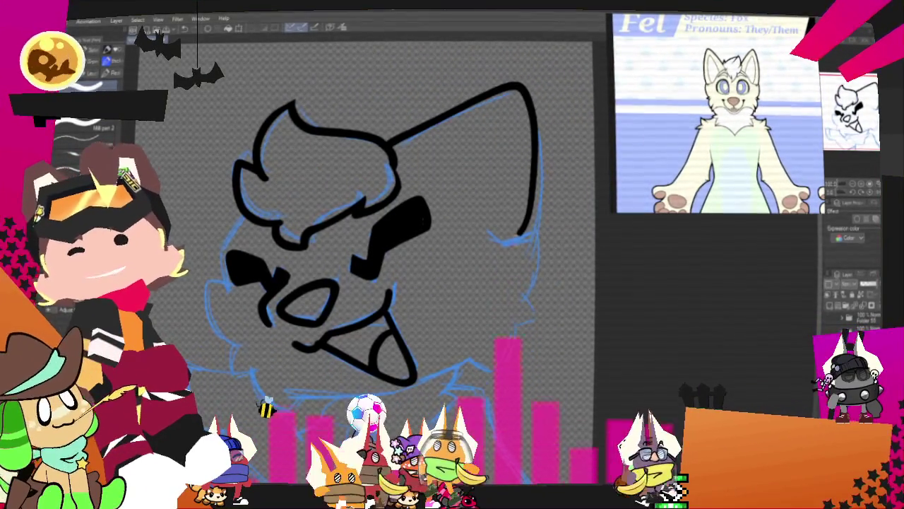
{"action": "left_click_drag", "start_coordinate": [496, 239], "coordinate": [533, 317]}
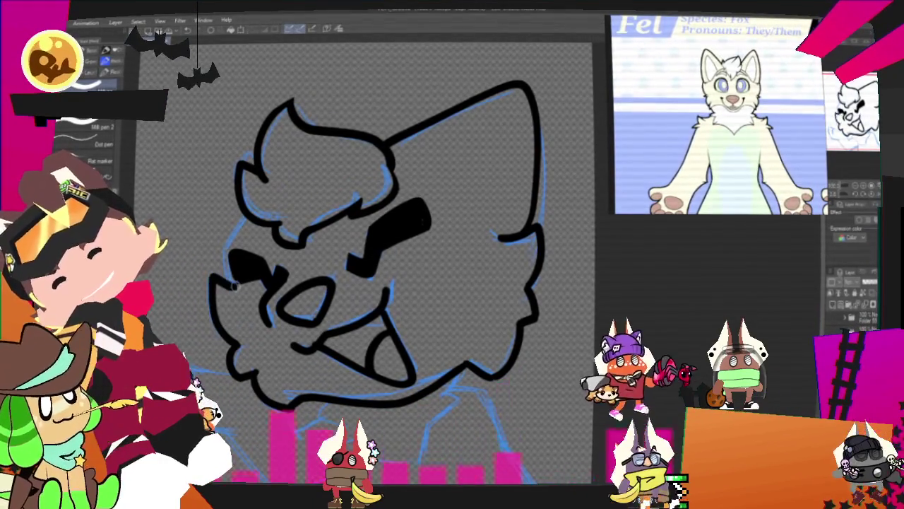
{"action": "key", "text": "ctrl+z"}
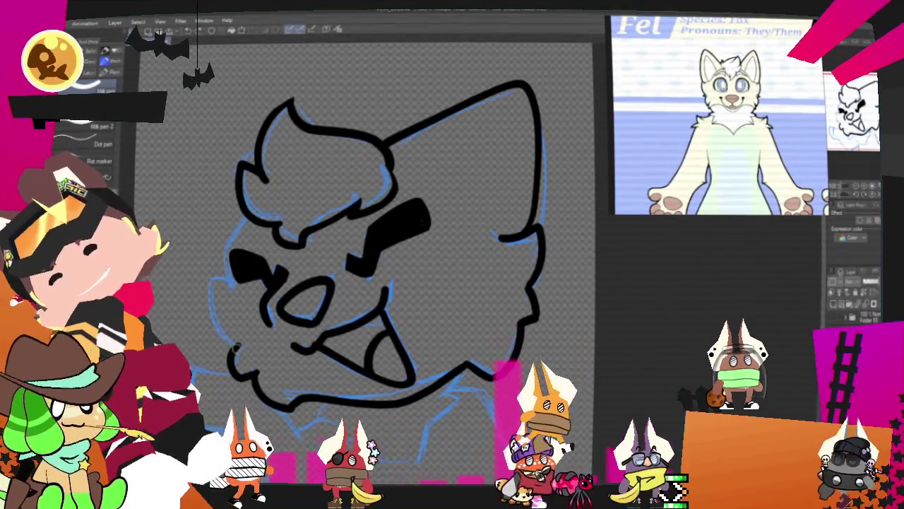
{"action": "key", "text": "ctrl+z"}
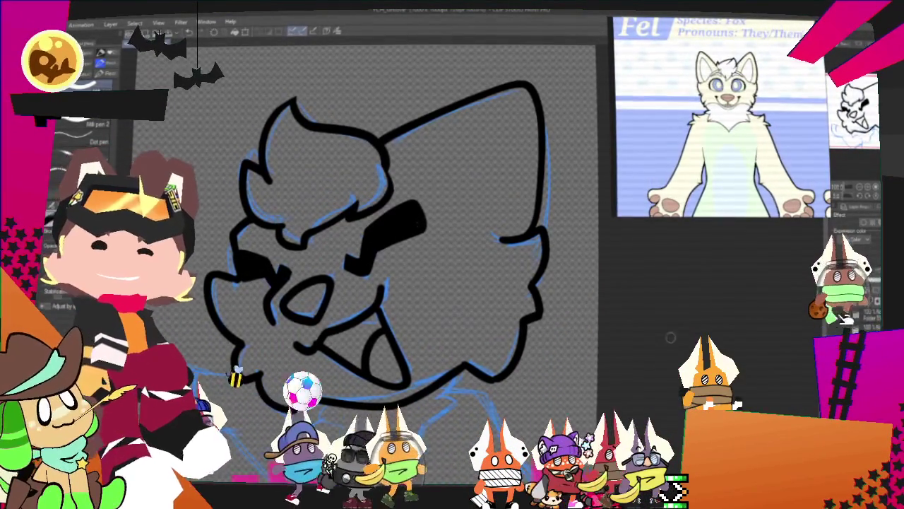
{"action": "scroll", "coordinate": [368, 233], "scroll_direction": "down", "scroll_amount": 3}
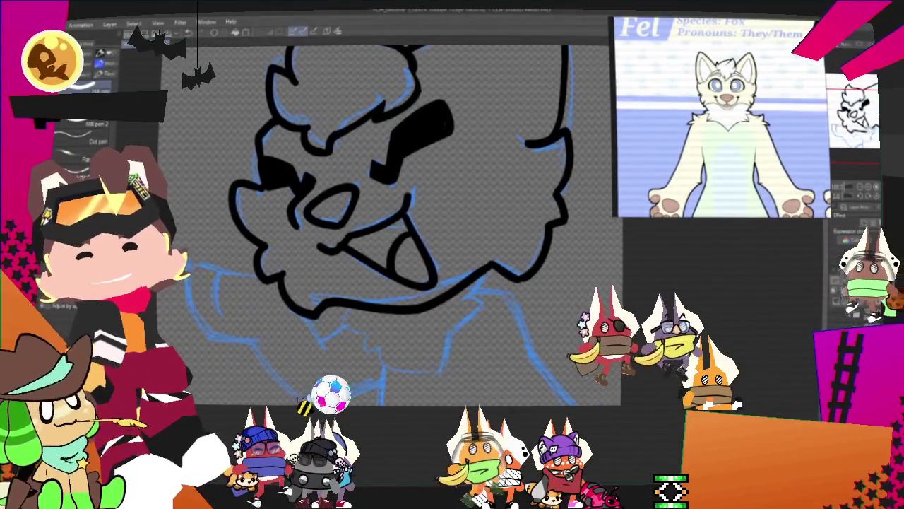
- Lasso-select and delete the stray lines on the head's right side
{"action": "key", "text": "m"}
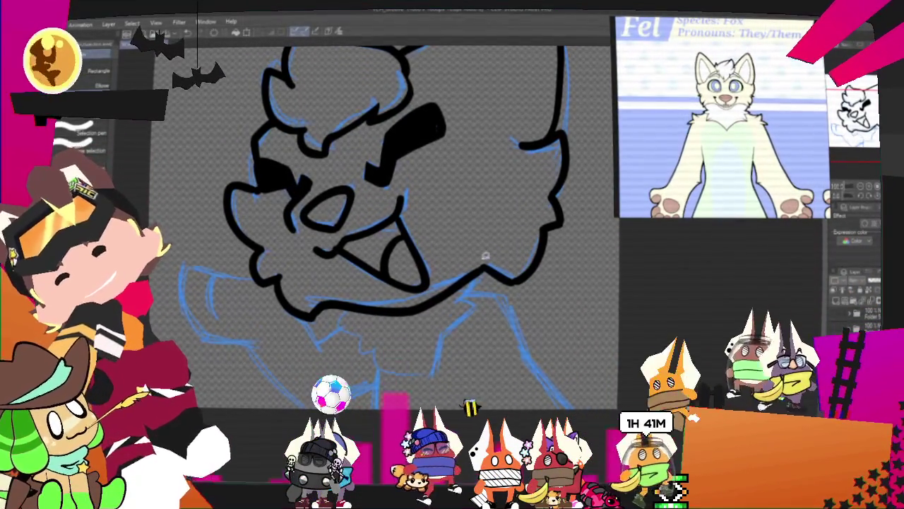
{"action": "mouse_move", "coordinate": [483, 263]}
{"action": "left_mouse_down"}
{"action": "mouse_move", "coordinate": [591, 124]}
{"action": "mouse_move", "coordinate": [562, 123]}
{"action": "mouse_move", "coordinate": [495, 184]}
{"action": "left_mouse_up"}
{"action": "key", "text": "Delete"}
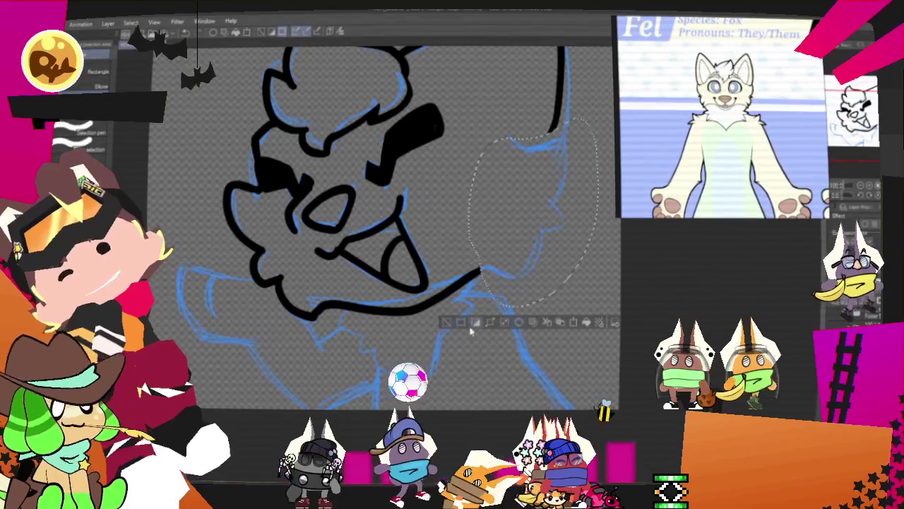
{"action": "key", "text": "ctrl+d"}
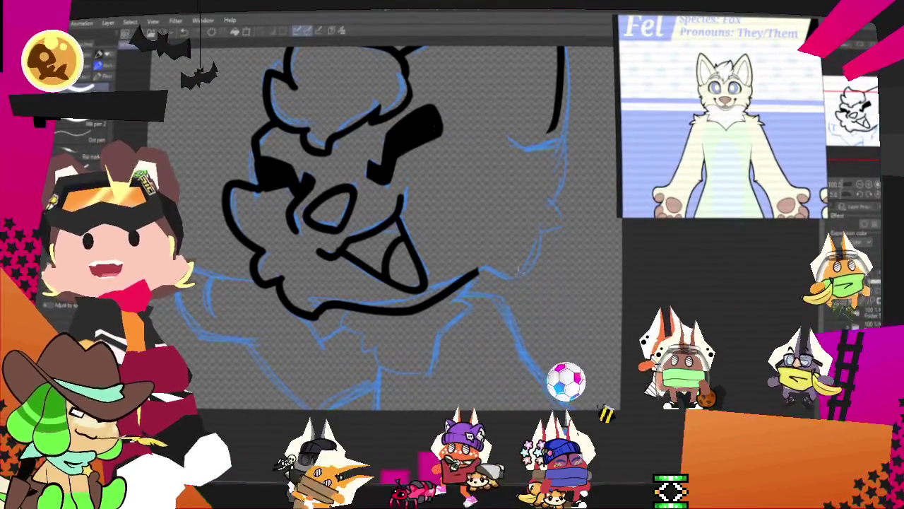
- Redraw the right-side head outline with short curves following the blue sketch
{"action": "left_click_drag", "start_coordinate": [479, 269], "coordinate": [499, 279]}
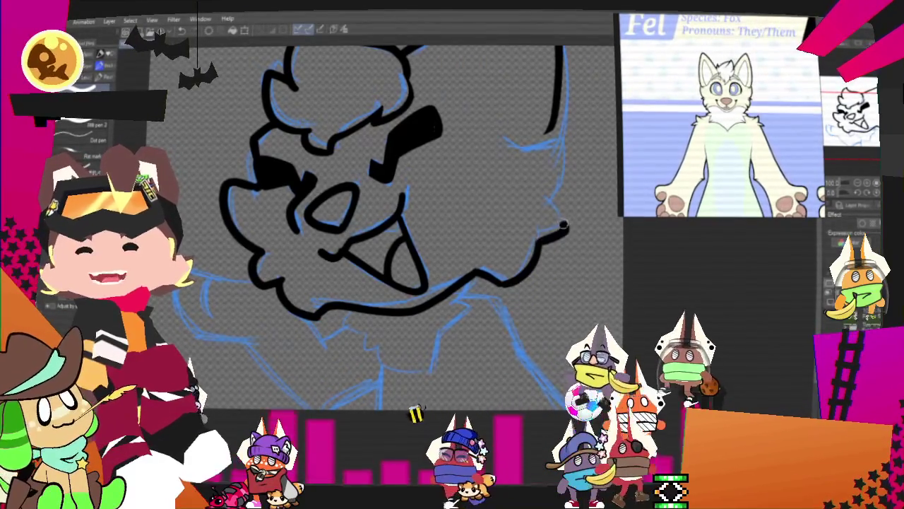
{"action": "left_click_drag", "start_coordinate": [539, 212], "coordinate": [551, 242]}
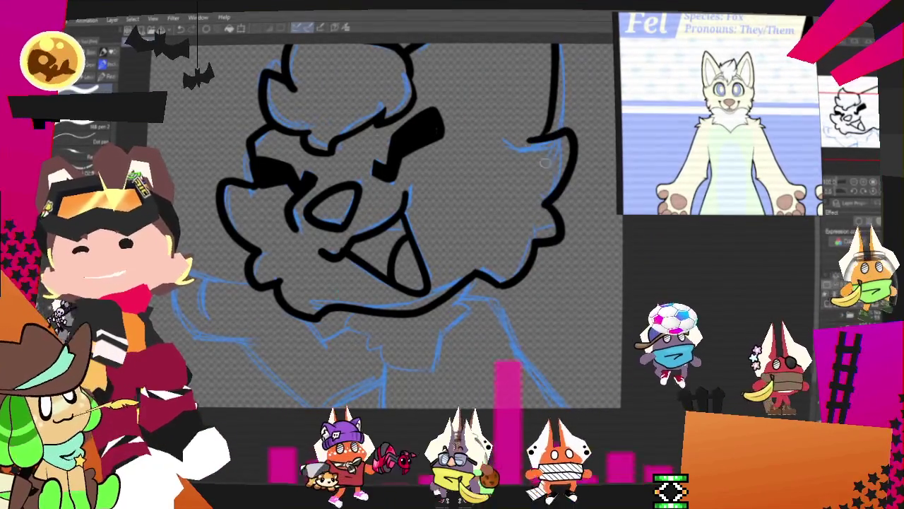
{"action": "key", "text": "ctrl+z"}
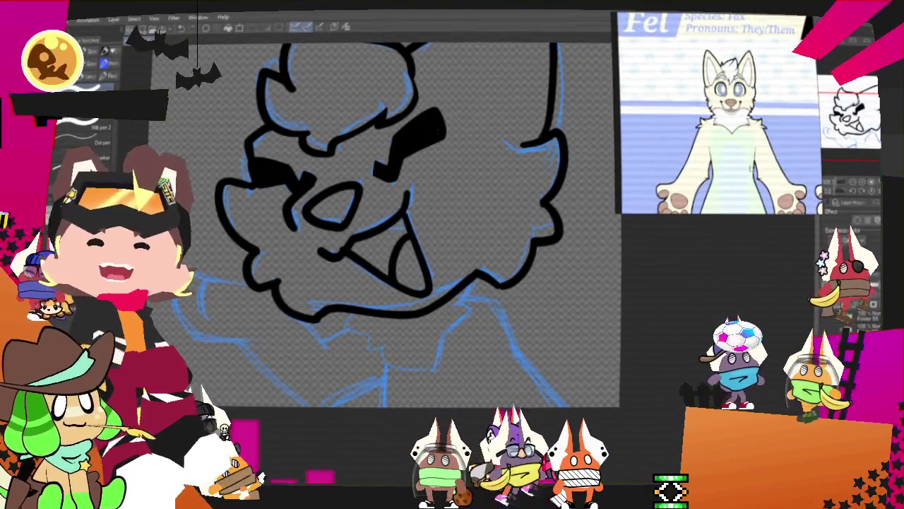
{"action": "left_click_drag", "start_coordinate": [579, 240], "coordinate": [579, 318]}
{"action": "scroll", "coordinate": [402, 212], "scroll_direction": "down", "scroll_amount": 5}
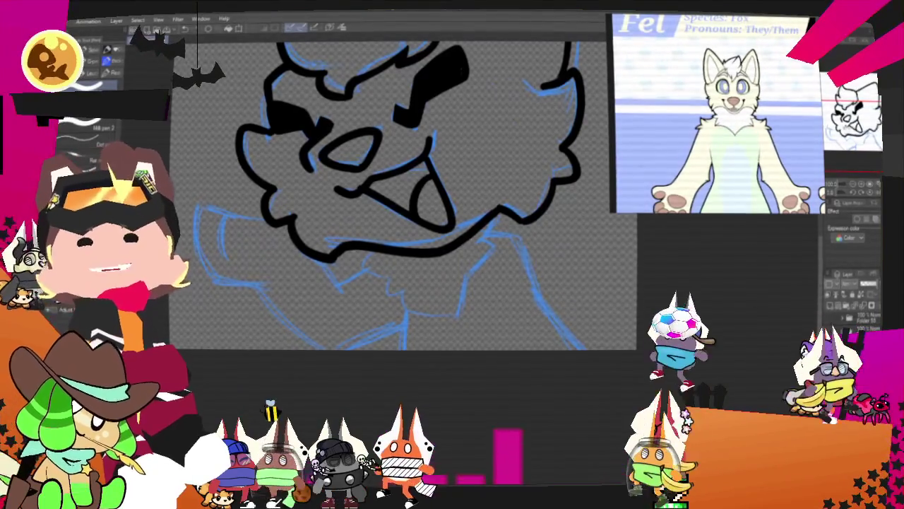
- Ink the fluffy chest shape below the muzzle
{"action": "scroll", "coordinate": [500, 192], "scroll_direction": "down", "scroll_amount": 3}
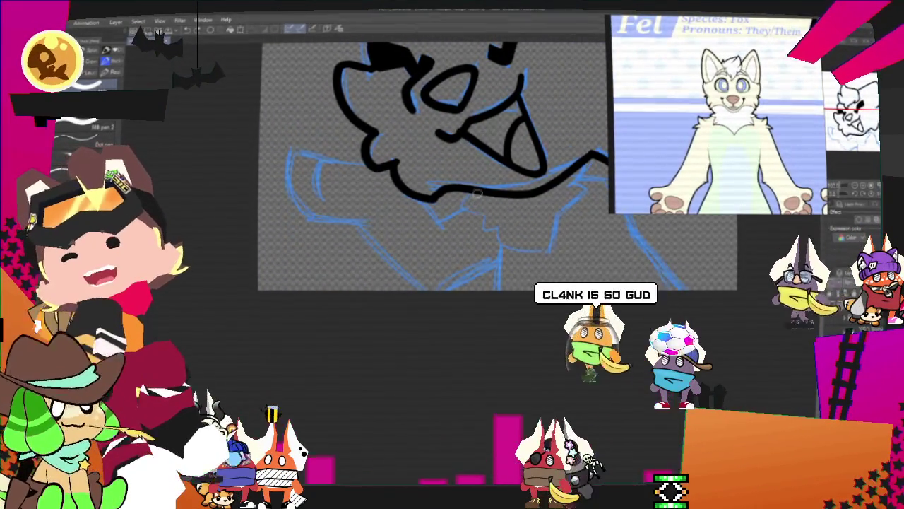
{"action": "left_click_drag", "start_coordinate": [463, 201], "coordinate": [486, 216]}
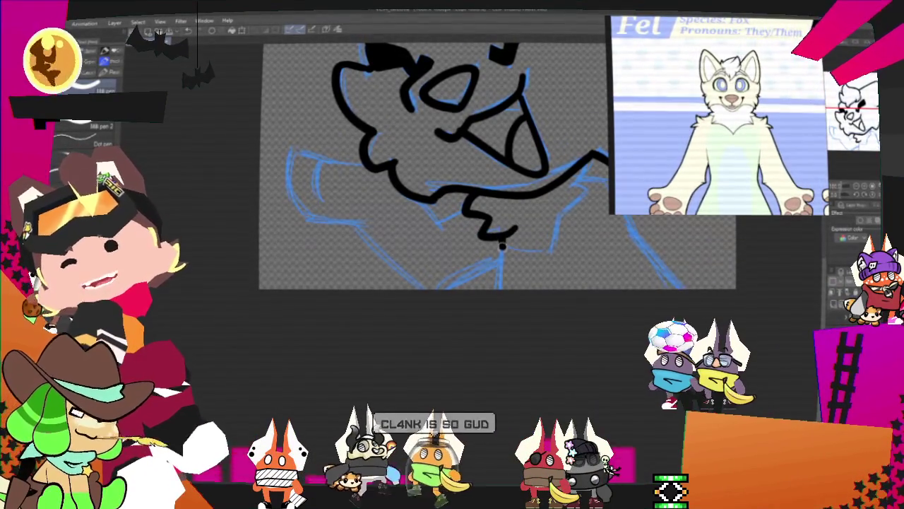
{"action": "left_click_drag", "start_coordinate": [558, 256], "coordinate": [588, 181]}
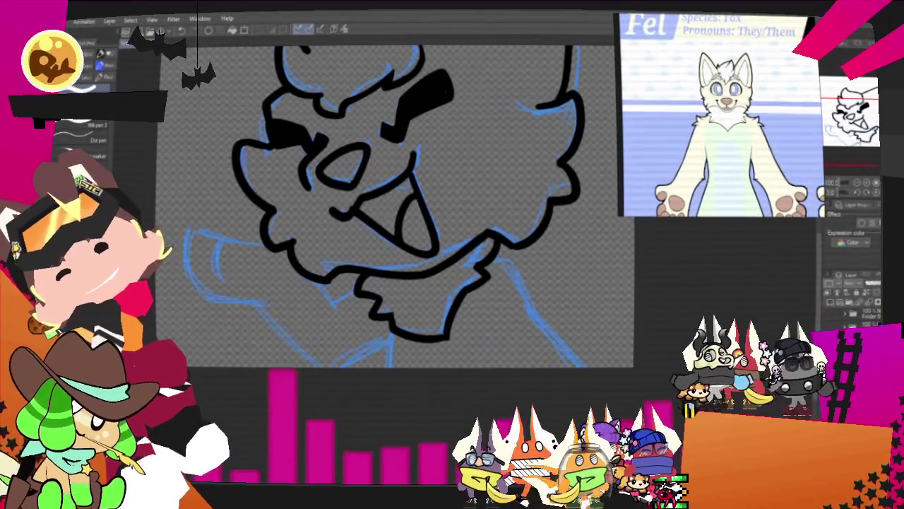
- Ink a long neck line down to the canvas bottom, bringing the raised arm into view
{"action": "left_click_drag", "start_coordinate": [487, 262], "coordinate": [535, 330]}
{"action": "key", "text": "ctrl+z"}
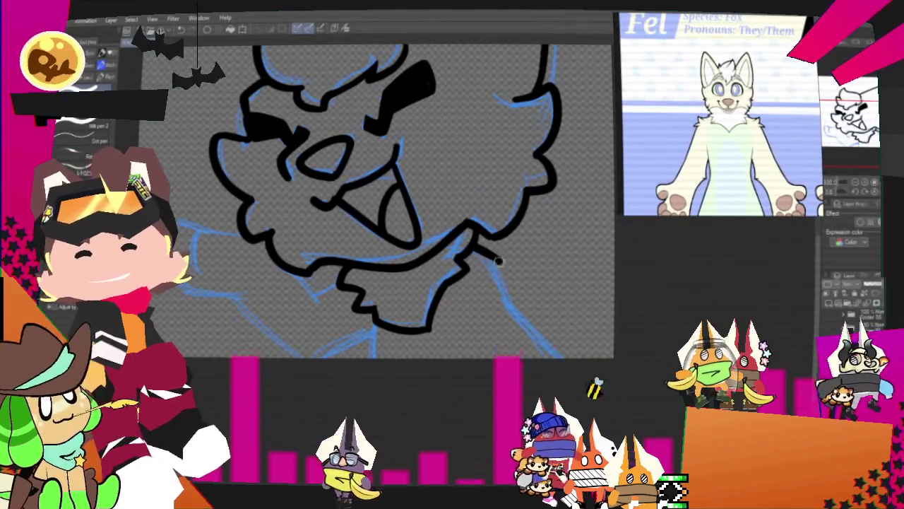
{"action": "left_click_drag", "start_coordinate": [470, 248], "coordinate": [564, 357]}
{"action": "left_click_drag", "start_coordinate": [382, 378], "coordinate": [544, 385]}
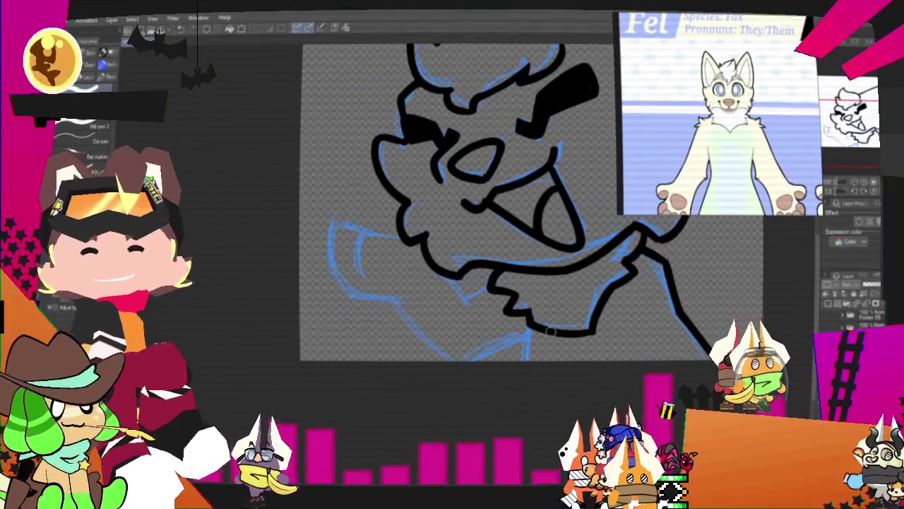
{"action": "left_click_drag", "start_coordinate": [403, 242], "coordinate": [463, 274]}
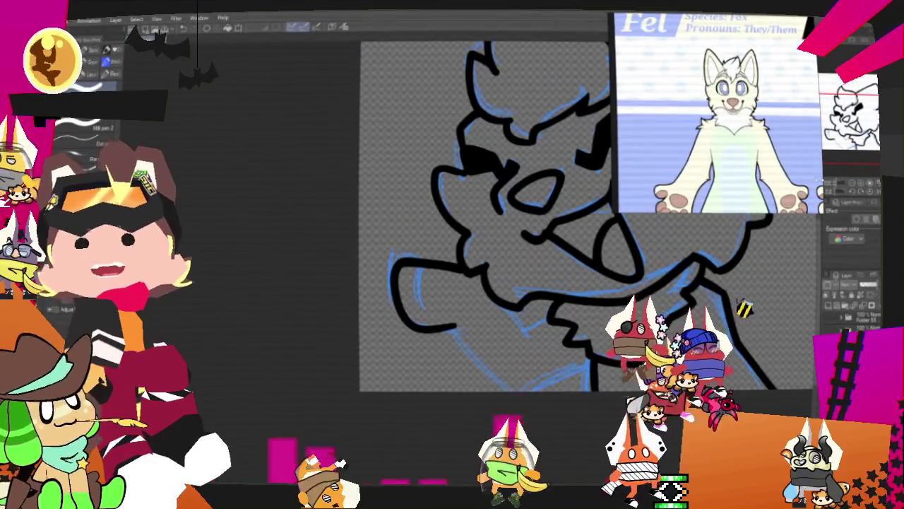
{"action": "left_click_drag", "start_coordinate": [502, 332], "coordinate": [410, 332]}
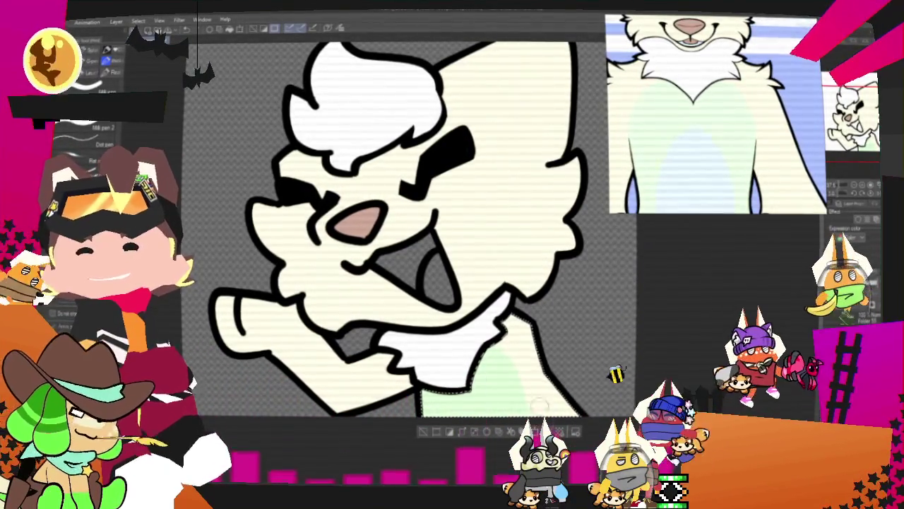
- Sample the pale cream fur colour from the reference image
{"action": "left_click", "coordinate": [339, 28]}
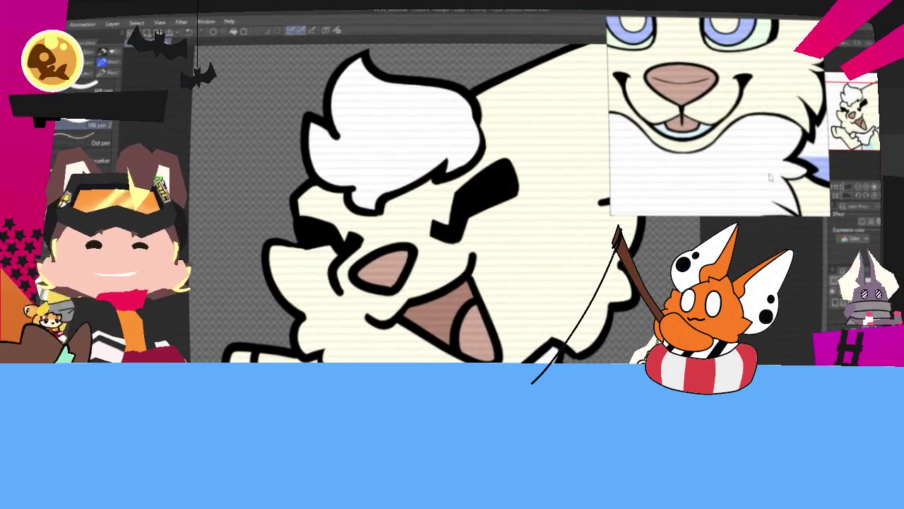
{"action": "scroll", "coordinate": [503, 276], "scroll_direction": "down", "scroll_amount": 2}
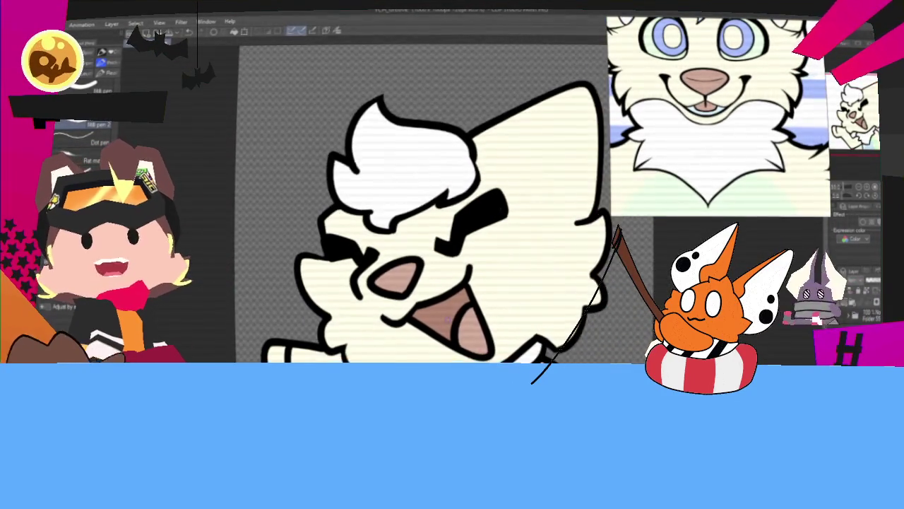
{"action": "scroll", "coordinate": [503, 276], "scroll_direction": "down", "scroll_amount": 2}
{"action": "scroll", "coordinate": [501, 276], "scroll_direction": "down", "scroll_amount": 1}
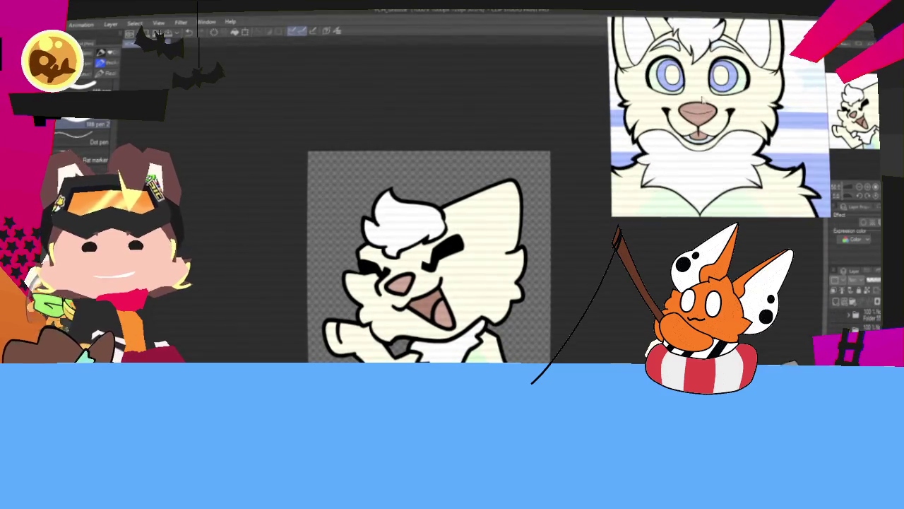
{"action": "scroll", "coordinate": [397, 282], "scroll_direction": "up", "scroll_amount": 2}
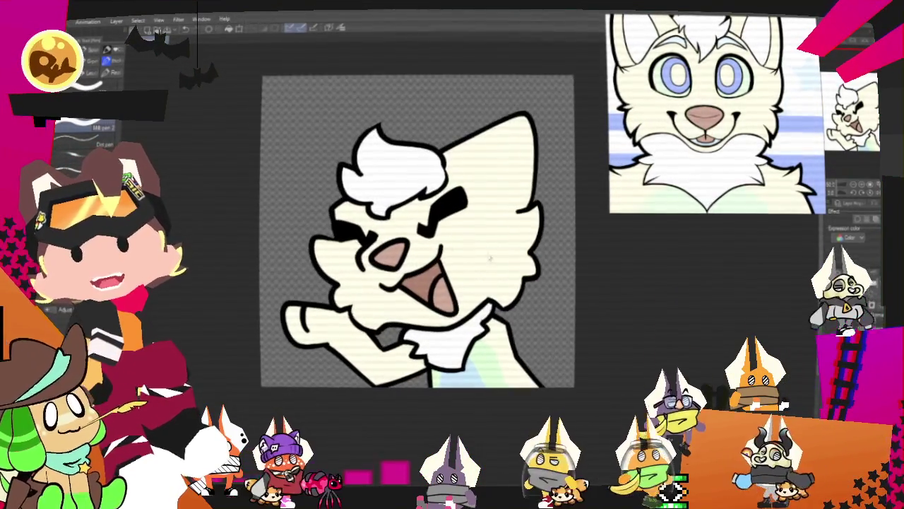
- Zoom in on the fox drawing and export it as a single-layer PNG into the Groovers folder
{"action": "key", "text": "ctrl+plus"}
{"action": "key", "text": "ctrl+plus"}
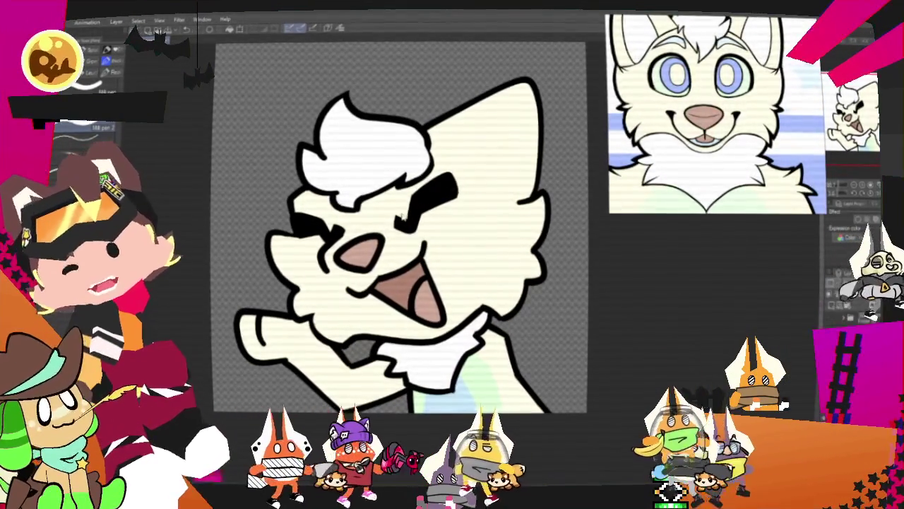
{"action": "key", "text": "alt+f"}
{"action": "mouse_move", "coordinate": [106, 138]}
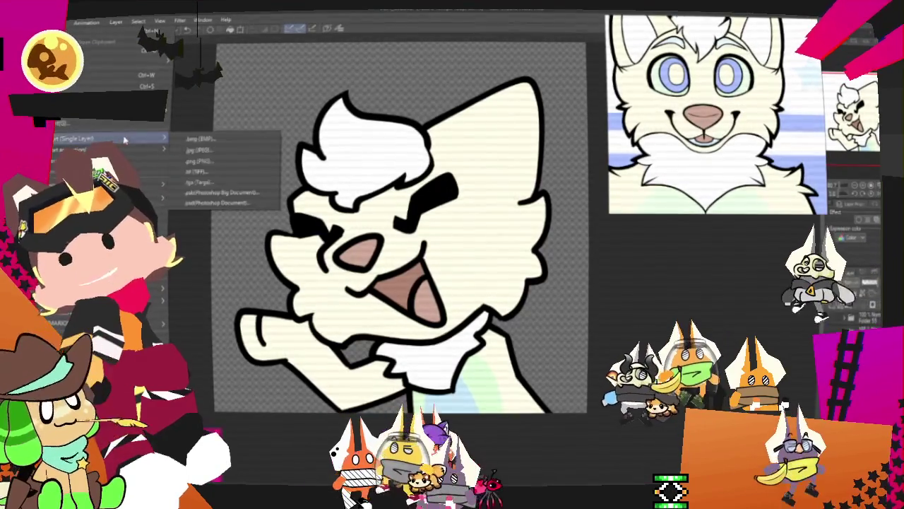
{"action": "left_click", "coordinate": [231, 170]}
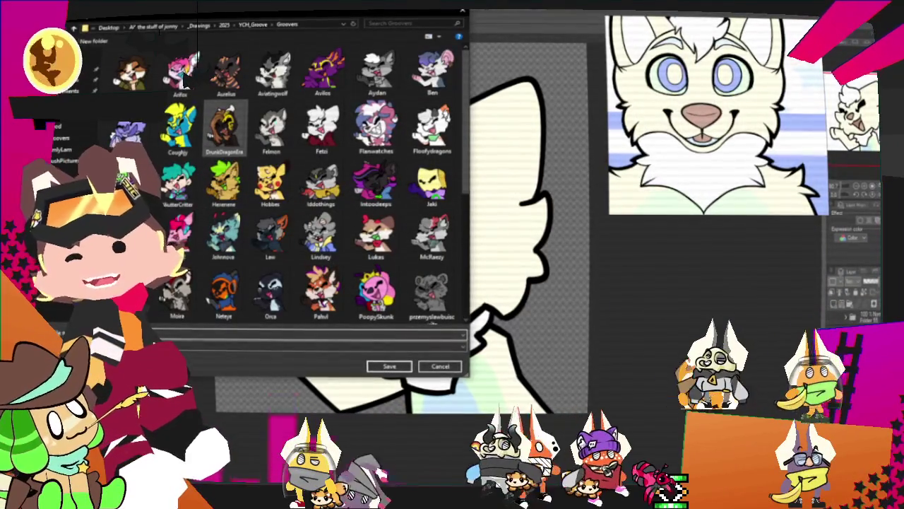
{"action": "key", "text": "Return"}
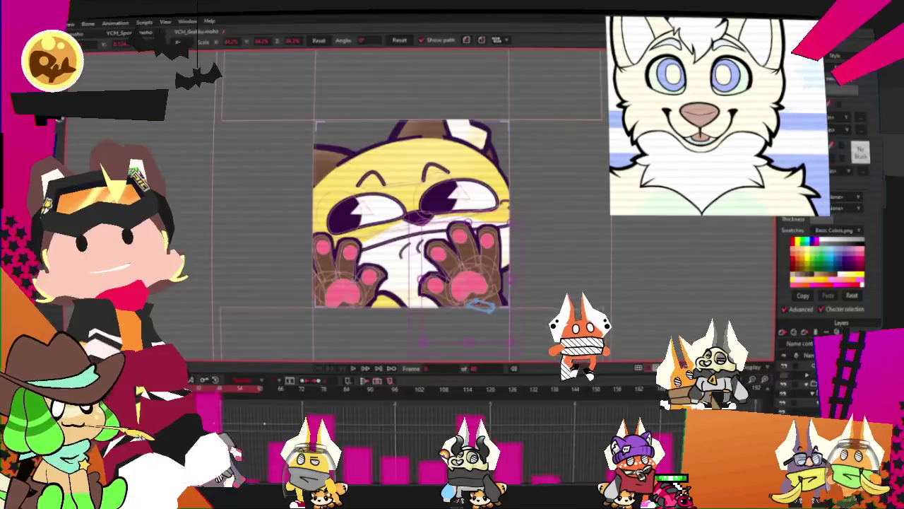
- Switch to the headphone-dancing template document and open its character image layer's image settings
{"action": "left_click", "coordinate": [69, 23]}
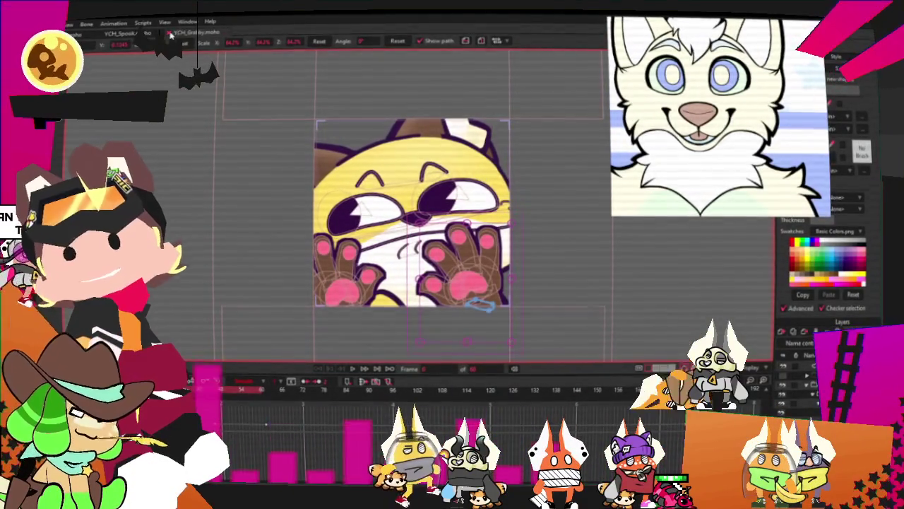
{"action": "left_click", "coordinate": [126, 37]}
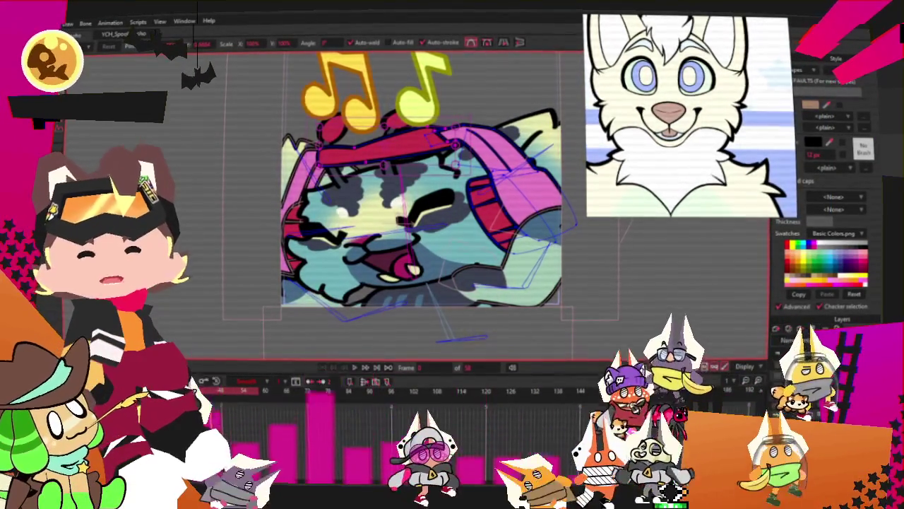
{"action": "key", "text": "m"}
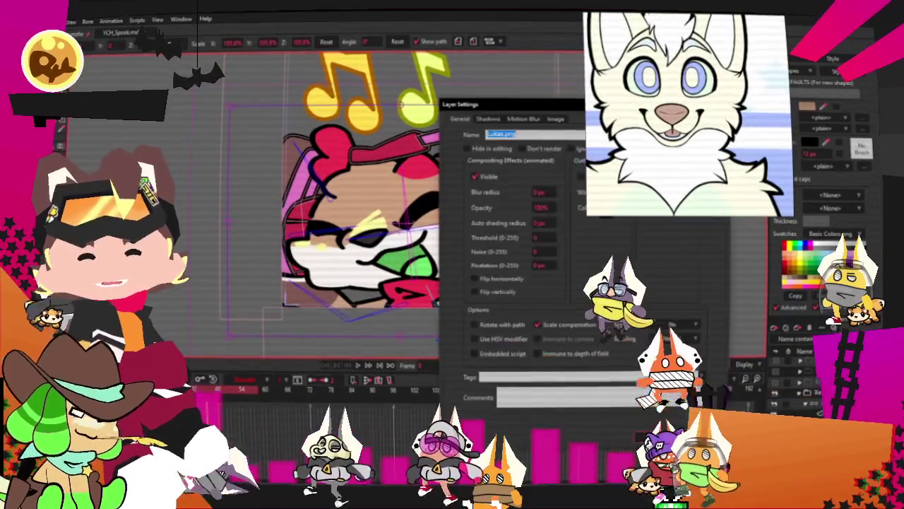
{"action": "left_click", "coordinate": [556, 119]}
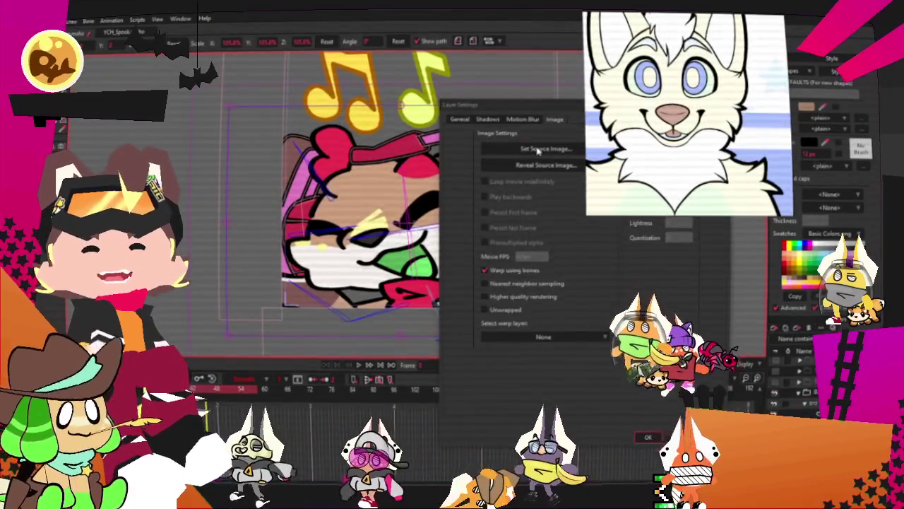
- Set the layer's source image to the exported fox file in 2025 > YCH_Groove > Groovers
{"action": "left_click", "coordinate": [538, 149]}
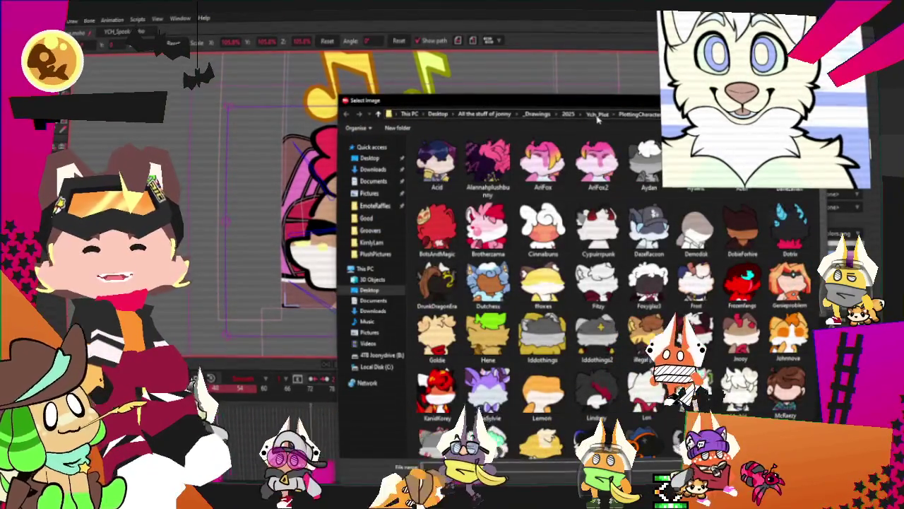
{"action": "left_click", "coordinate": [568, 114]}
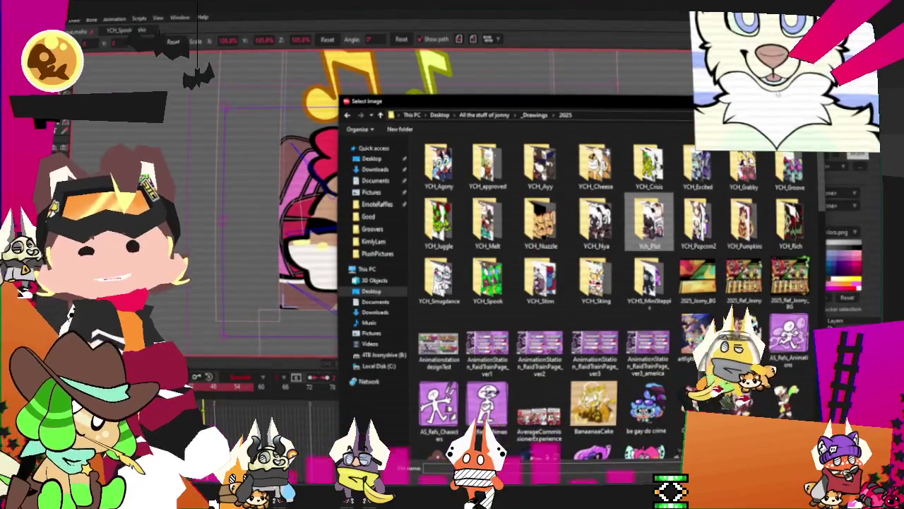
{"action": "left_click_drag", "start_coordinate": [588, 111], "coordinate": [503, 109]}
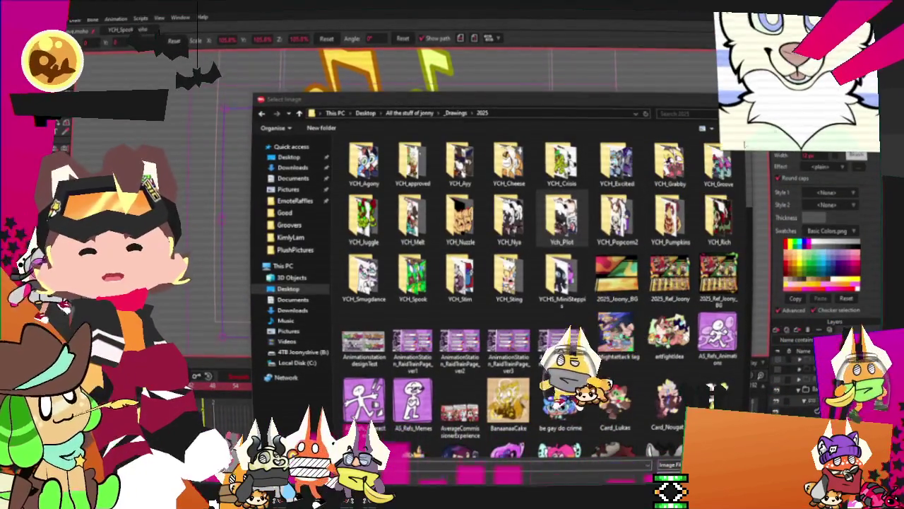
{"action": "left_click", "coordinate": [289, 225]}
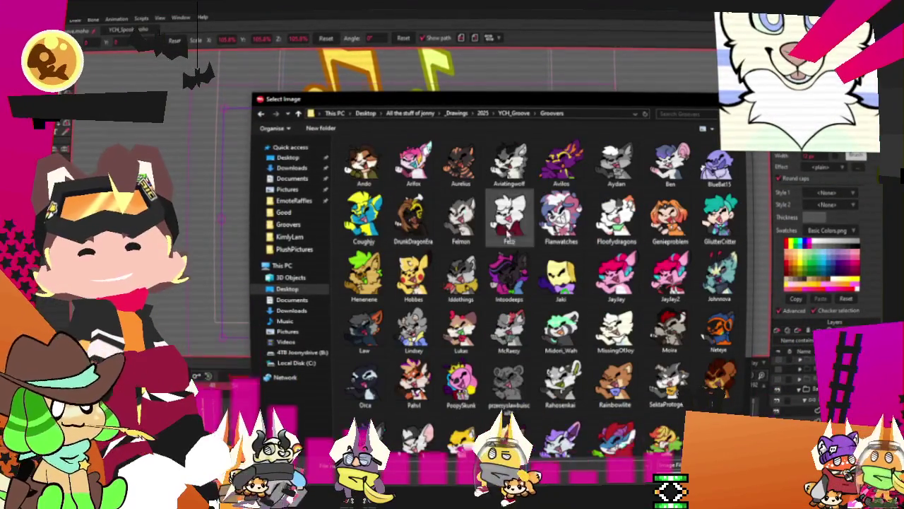
{"action": "scroll", "coordinate": [638, 236], "scroll_direction": "down", "scroll_amount": 2}
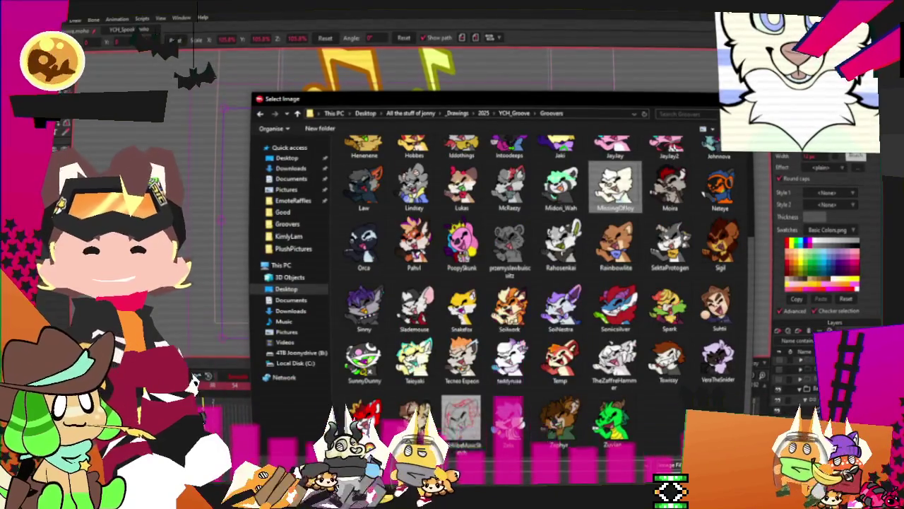
{"action": "double_click", "coordinate": [614, 185]}
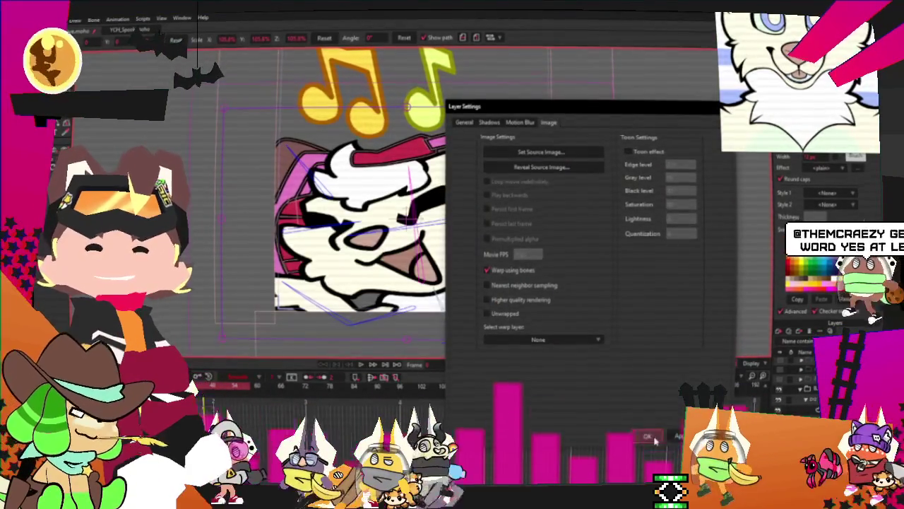
{"action": "left_click", "coordinate": [653, 439]}
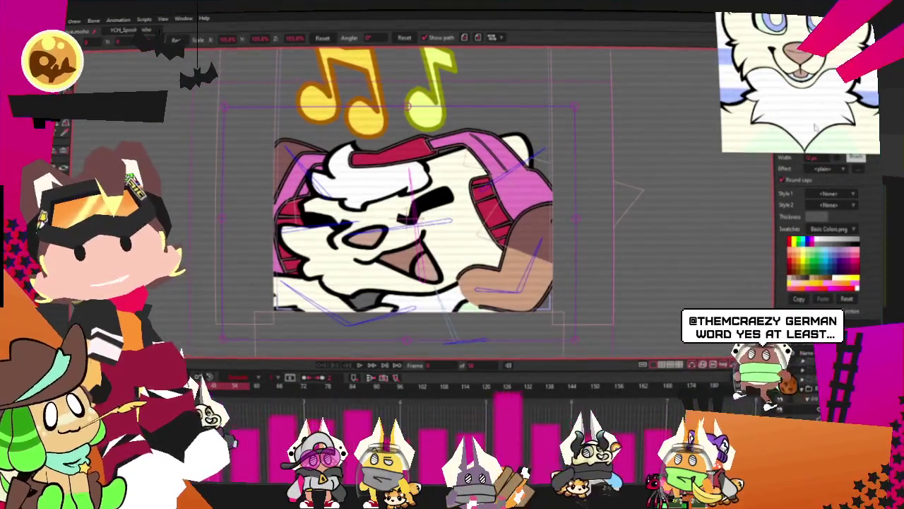
{"action": "scroll", "coordinate": [814, 127], "scroll_direction": "up", "scroll_amount": 2}
{"action": "left_click_drag", "start_coordinate": [788, 144], "coordinate": [722, 151]}
{"action": "scroll", "coordinate": [349, 235], "scroll_direction": "down", "scroll_amount": 2}
{"action": "scroll", "coordinate": [349, 235], "scroll_direction": "up", "scroll_amount": 2}
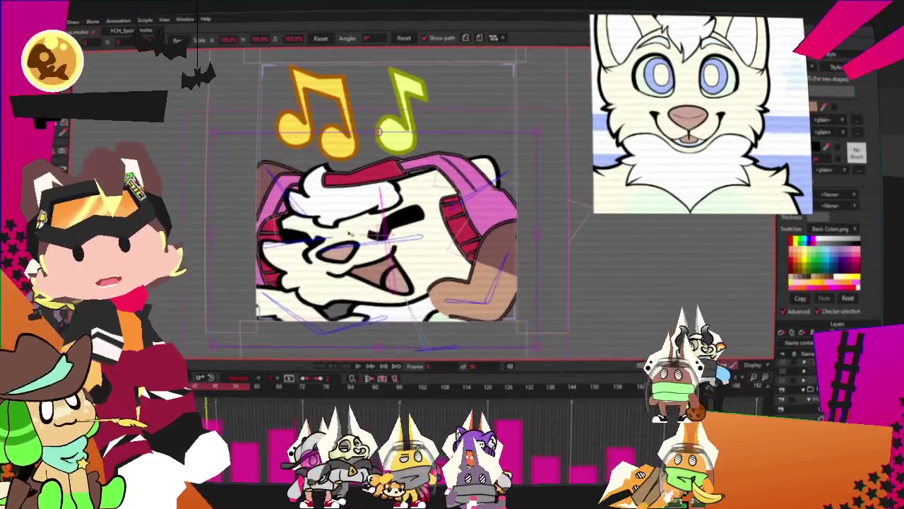
{"action": "scroll", "coordinate": [349, 232], "scroll_direction": "up", "scroll_amount": 1}
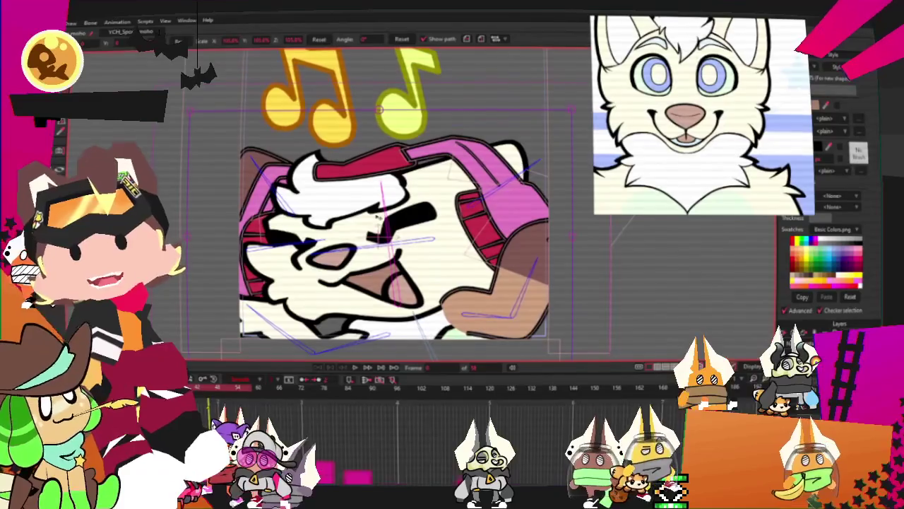
{"action": "scroll", "coordinate": [693, 156], "scroll_direction": "up", "scroll_amount": 2}
{"action": "scroll", "coordinate": [693, 155], "scroll_direction": "up", "scroll_amount": 3}
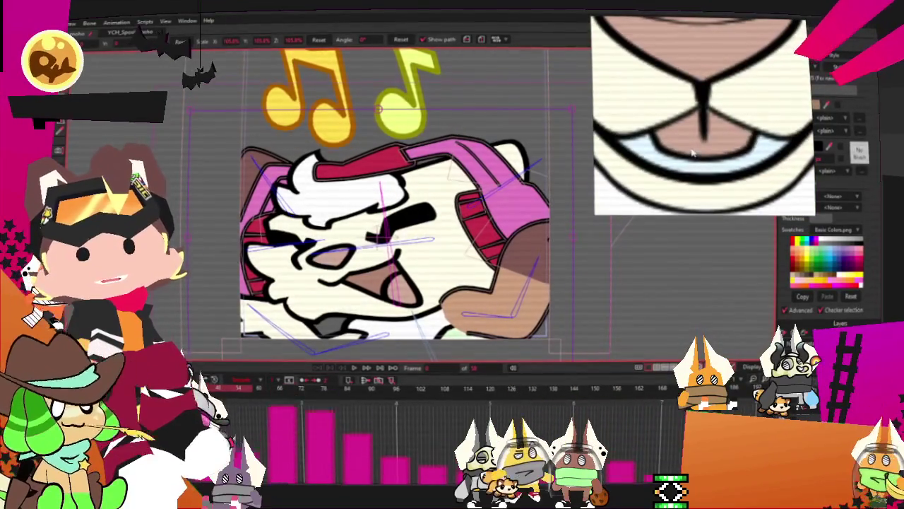
{"action": "scroll", "coordinate": [704, 169], "scroll_direction": "up", "scroll_amount": 1}
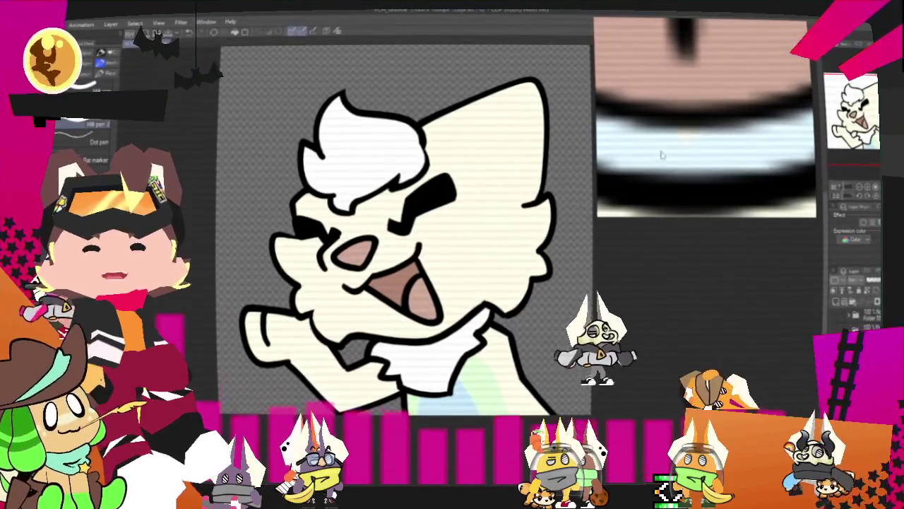
- Start exporting the fox face drawing as a single-layer PNG
{"action": "scroll", "coordinate": [693, 141], "scroll_direction": "down", "scroll_amount": 3}
{"action": "scroll", "coordinate": [693, 142], "scroll_direction": "down", "scroll_amount": 3}
{"action": "scroll", "coordinate": [704, 120], "scroll_direction": "down", "scroll_amount": 3}
{"action": "scroll", "coordinate": [402, 240], "scroll_direction": "up", "scroll_amount": 2}
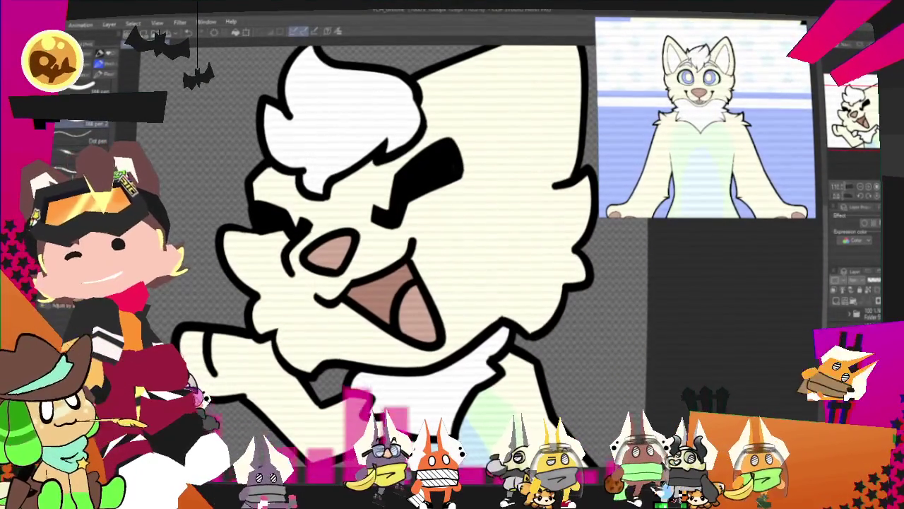
{"action": "scroll", "coordinate": [364, 277], "scroll_direction": "down", "scroll_amount": 2}
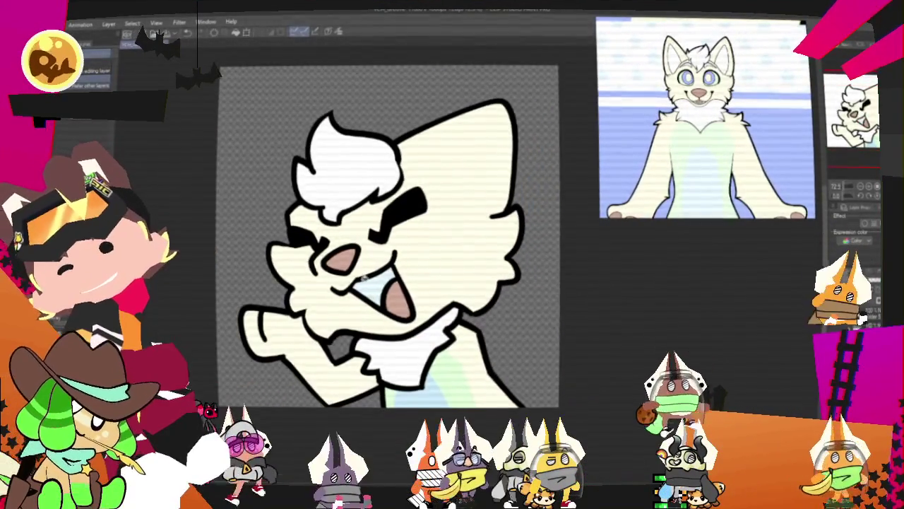
{"action": "scroll", "coordinate": [364, 278], "scroll_direction": "up", "scroll_amount": 1}
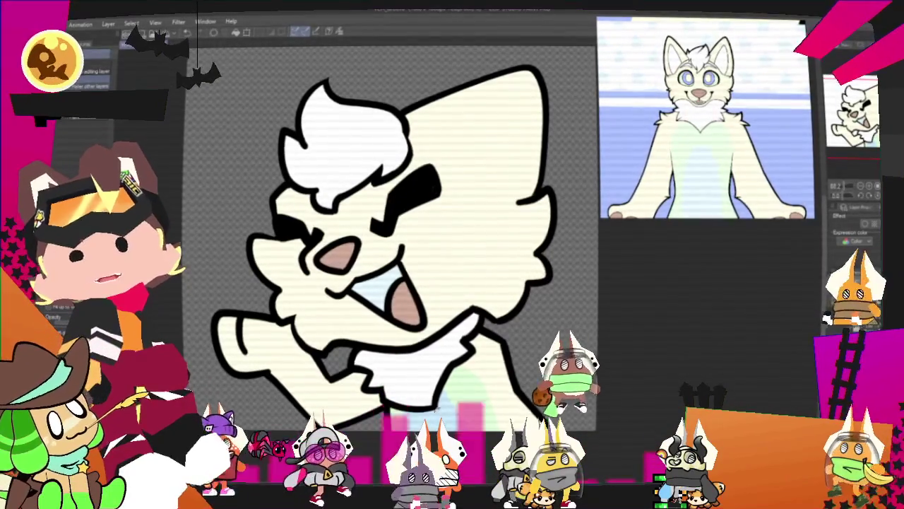
{"action": "scroll", "coordinate": [394, 340], "scroll_direction": "up", "scroll_amount": 1}
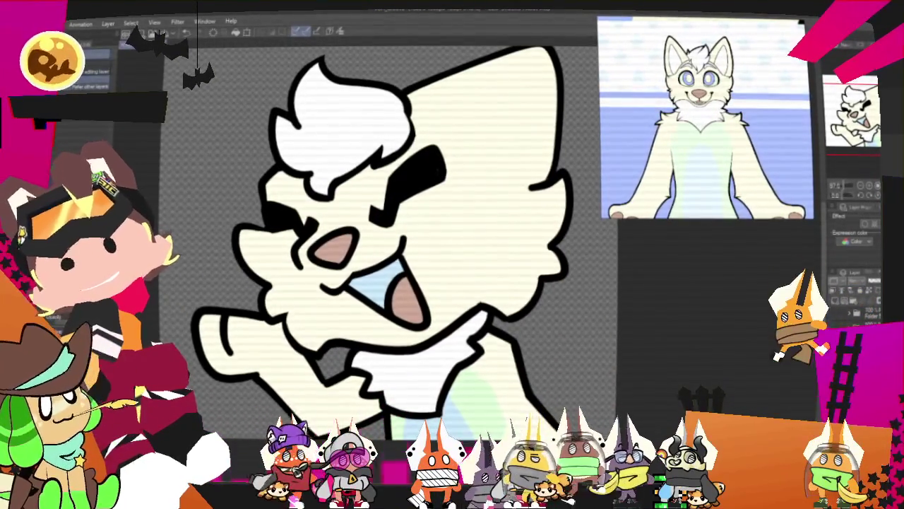
{"action": "mouse_move", "coordinate": [106, 133]}
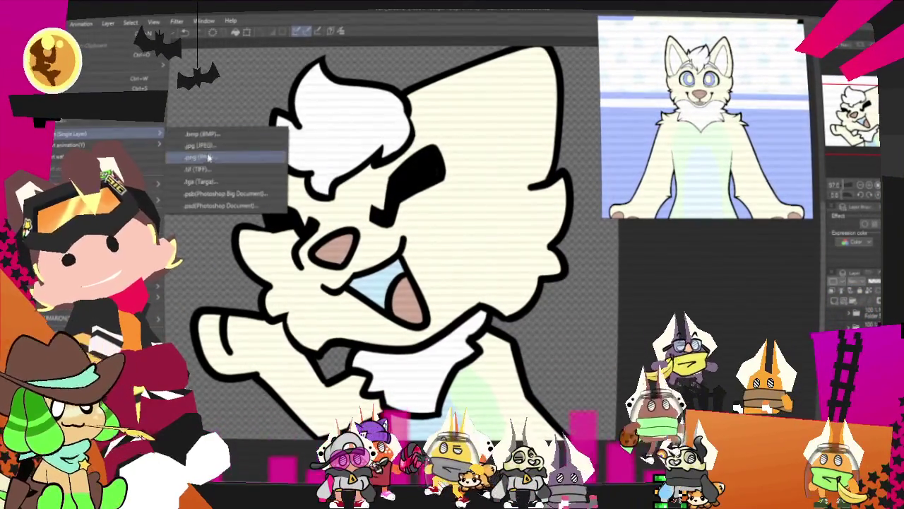
{"action": "left_click", "coordinate": [208, 156]}
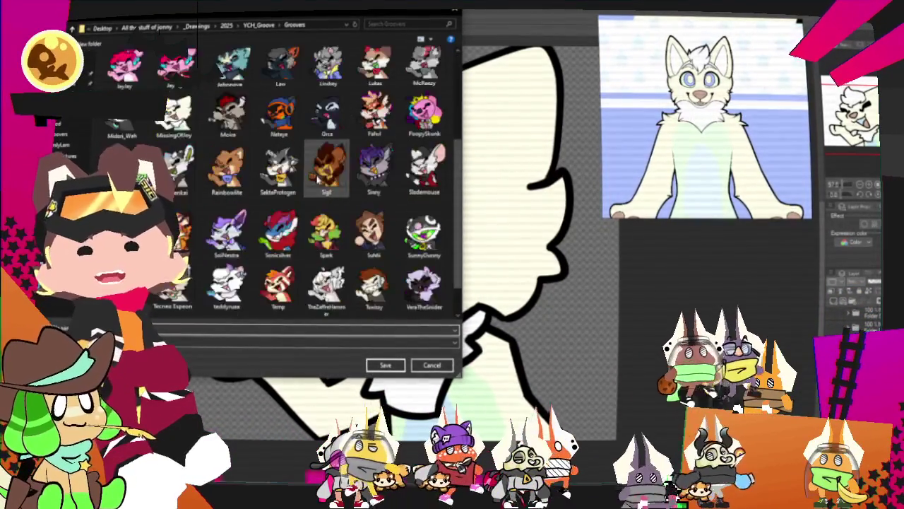
- Save the PNG into the Groovers folder, overwriting the existing file and accepting the export settings
{"action": "scroll", "coordinate": [276, 176], "scroll_direction": "down", "scroll_amount": 1}
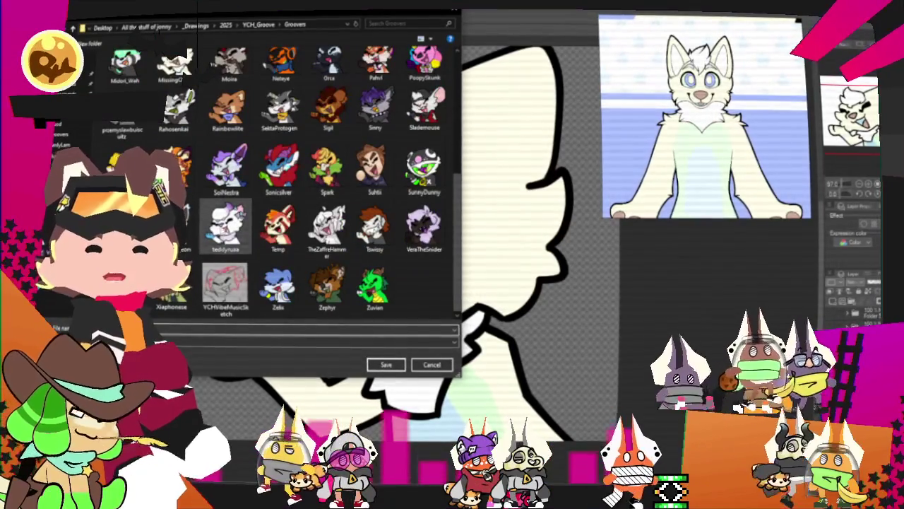
{"action": "scroll", "coordinate": [275, 177], "scroll_direction": "up", "scroll_amount": 1}
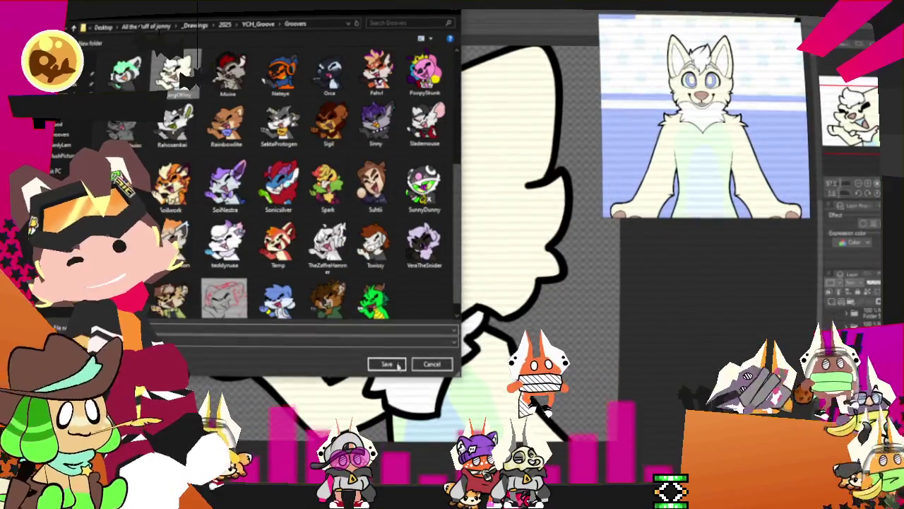
{"action": "left_click", "coordinate": [399, 365]}
{"action": "left_click", "coordinate": [479, 257]}
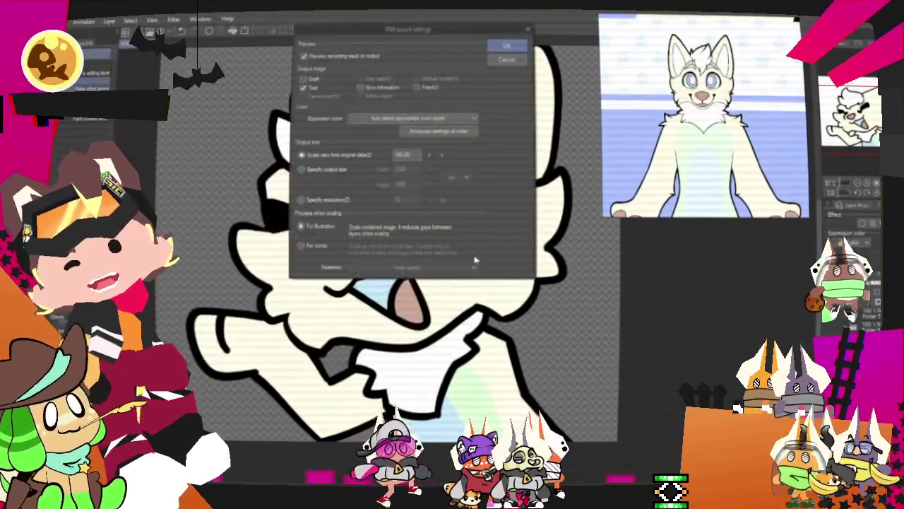
{"action": "key", "text": "Return"}
{"action": "key", "text": "Return"}
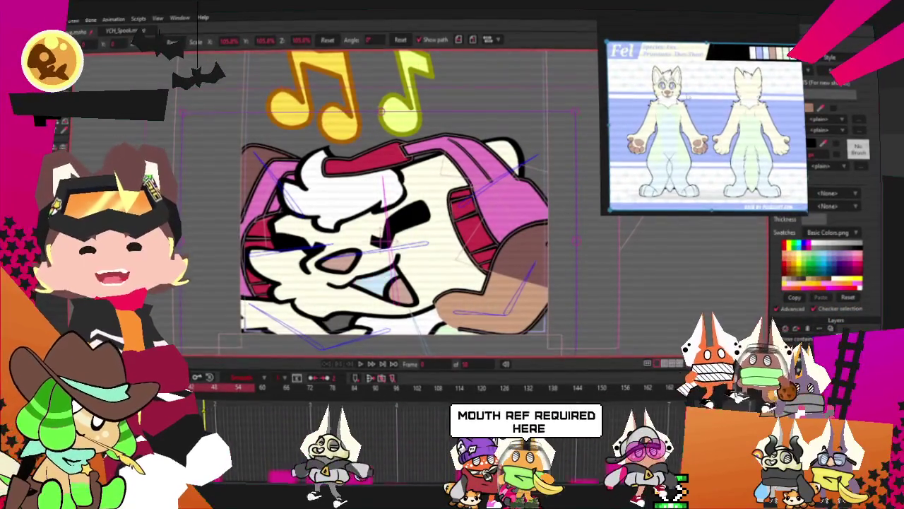
- Zoom in and out on Moho's fox scene to inspect the yellow music notes
{"action": "scroll", "coordinate": [393, 215], "scroll_direction": "up", "scroll_amount": 2}
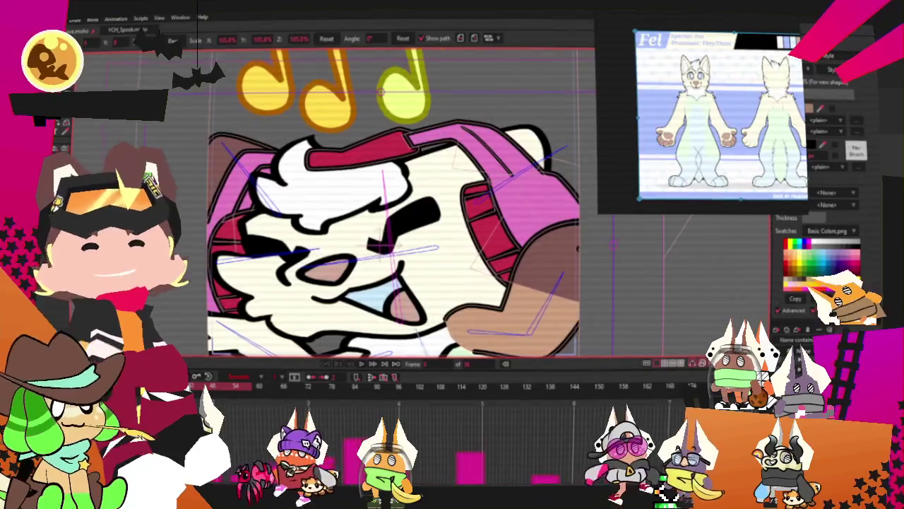
{"action": "scroll", "coordinate": [411, 199], "scroll_direction": "down", "scroll_amount": 3}
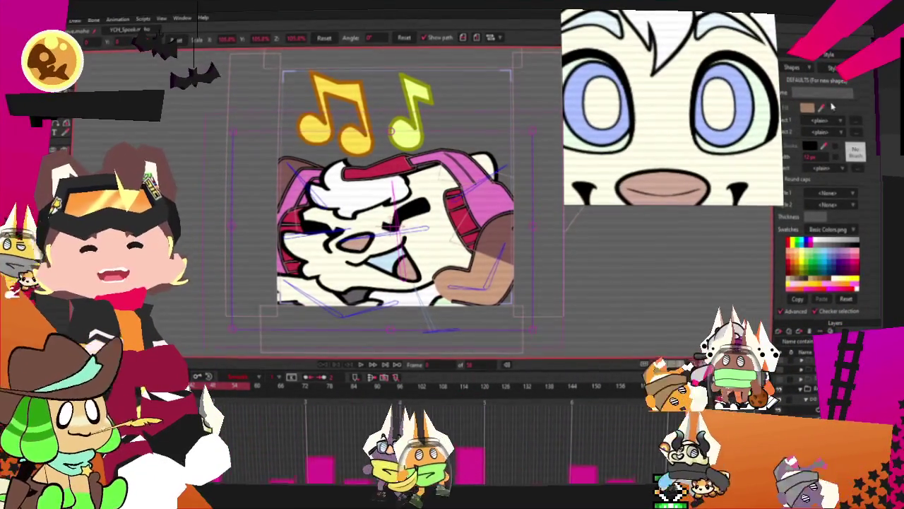
{"action": "left_click", "coordinate": [819, 80]}
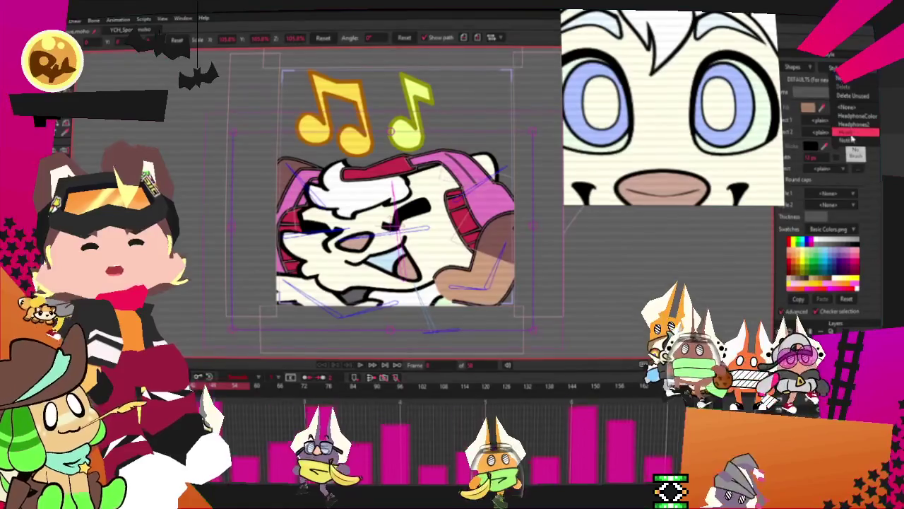
- Give the Note2 style a light blue fill and a dark blue outline
{"action": "left_click", "coordinate": [848, 132]}
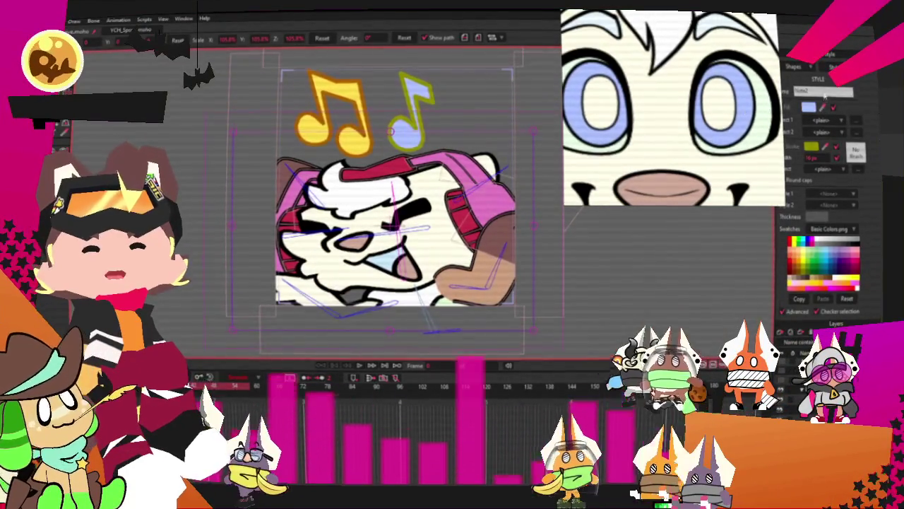
{"action": "left_click", "coordinate": [811, 146]}
{"action": "left_click", "coordinate": [778, 269]}
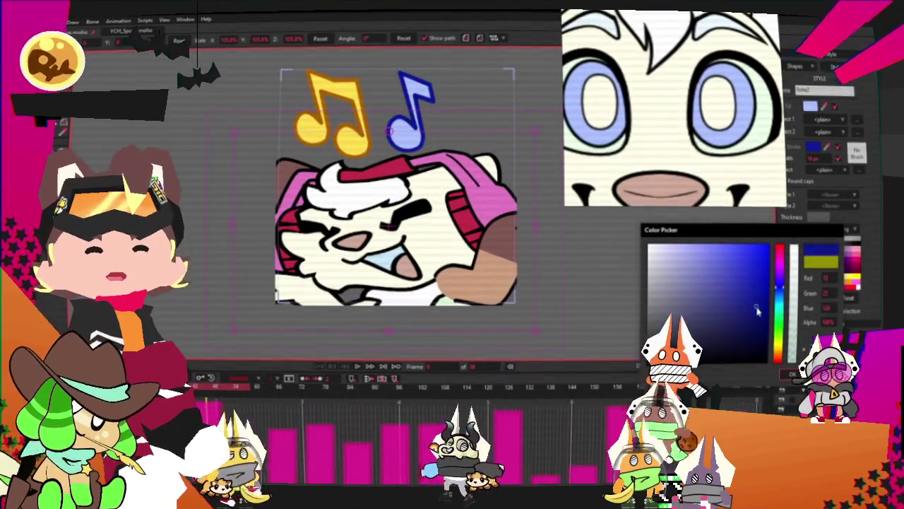
{"action": "left_click", "coordinate": [793, 374]}
- Give the Note1 style the same light blue fill and dark blue outline
{"action": "left_click", "coordinate": [848, 136]}
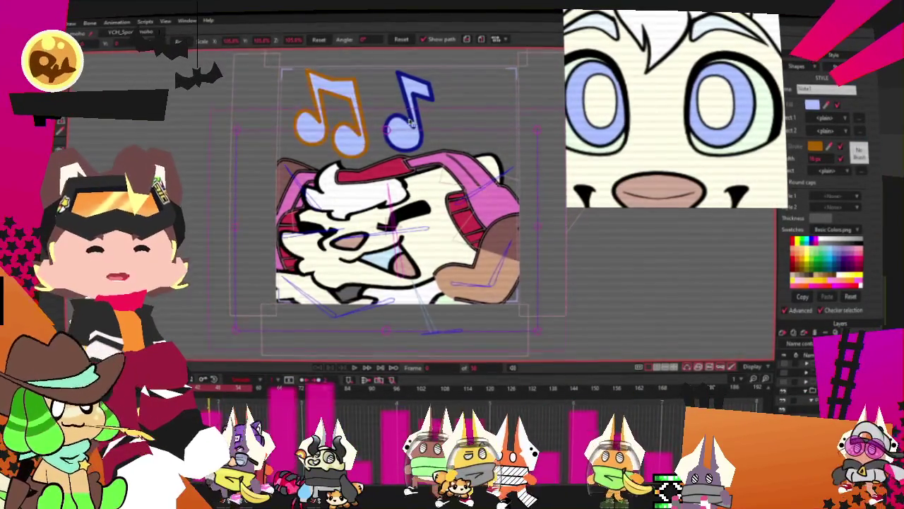
{"action": "scroll", "coordinate": [410, 121], "scroll_direction": "up", "scroll_amount": 5}
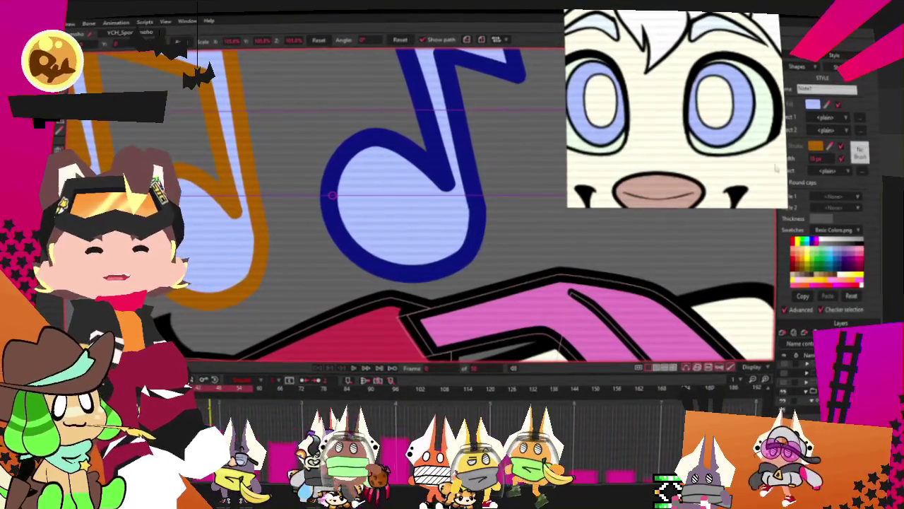
{"action": "left_click", "coordinate": [479, 176]}
{"action": "scroll", "coordinate": [488, 178], "scroll_direction": "down", "scroll_amount": 2}
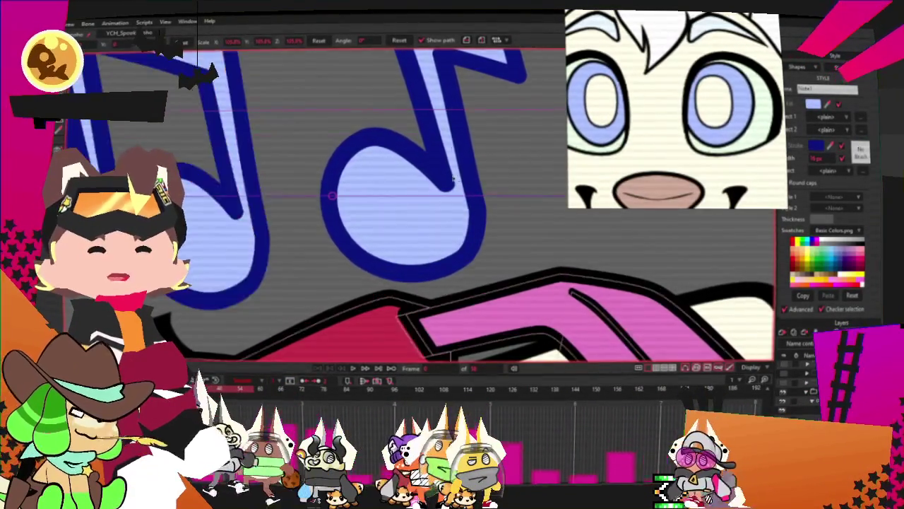
{"action": "scroll", "coordinate": [515, 182], "scroll_direction": "down", "scroll_amount": 3}
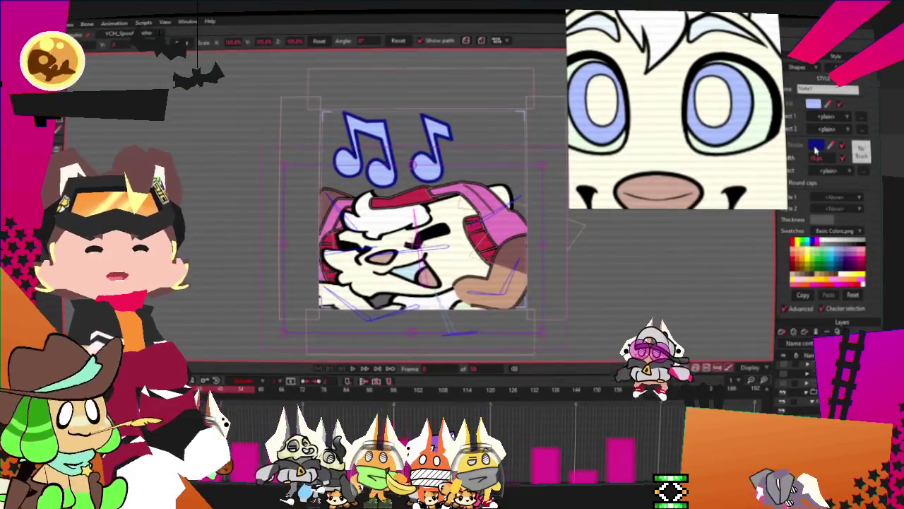
{"action": "left_click", "coordinate": [816, 146]}
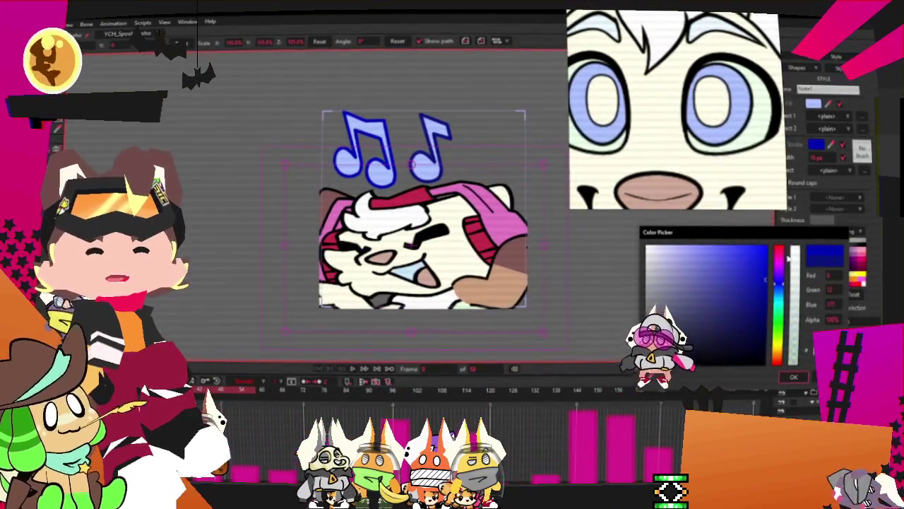
{"action": "left_click", "coordinate": [791, 378]}
{"action": "scroll", "coordinate": [517, 175], "scroll_direction": "up", "scroll_amount": 2}
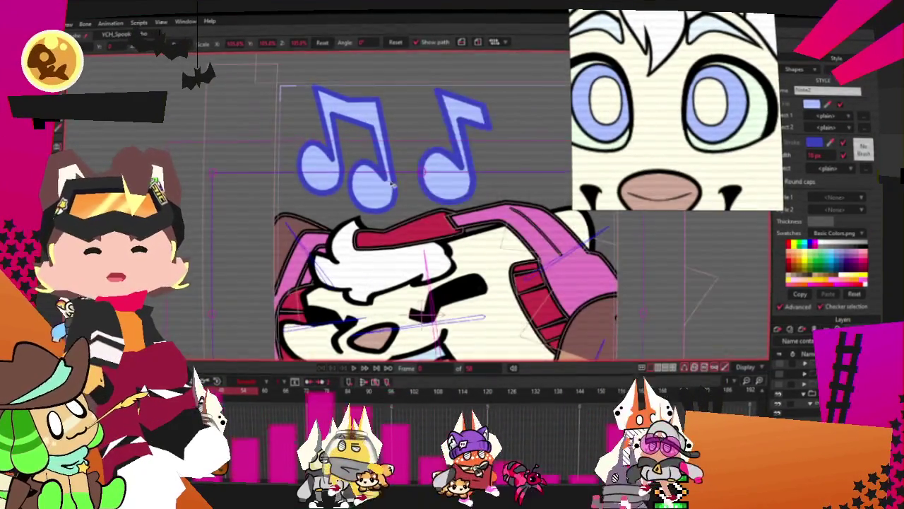
{"action": "scroll", "coordinate": [402, 185], "scroll_direction": "down", "scroll_amount": 2}
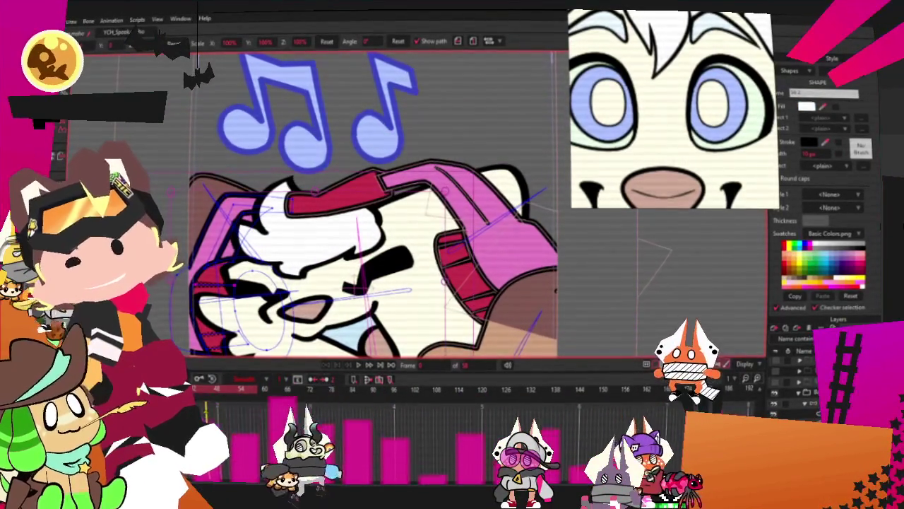
- Select point groups on the headphones and hair, then switch to Transform Points on another frame
{"action": "key", "text": "g"}
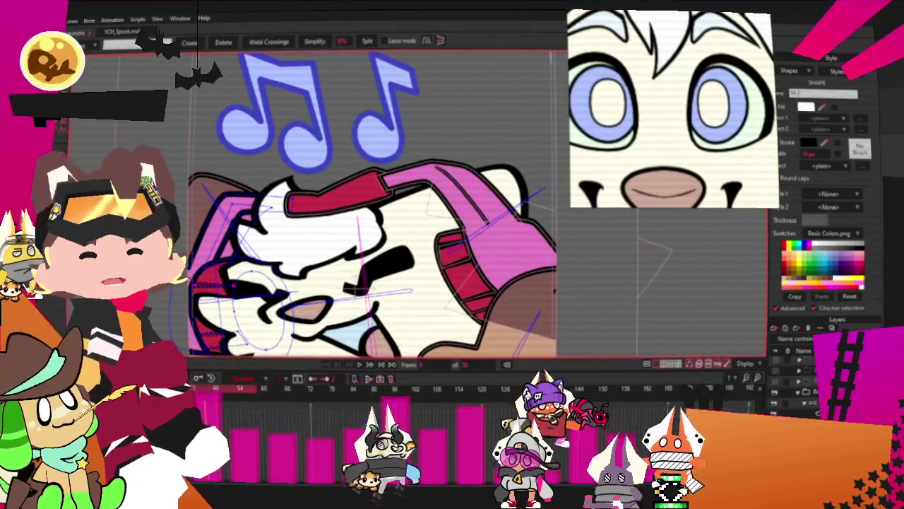
{"action": "left_click_drag", "start_coordinate": [428, 170], "coordinate": [575, 311]}
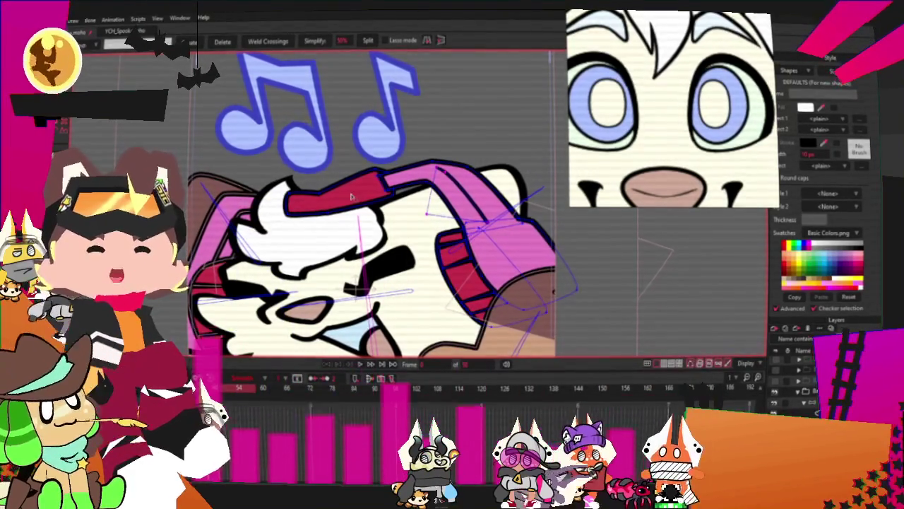
{"action": "left_click_drag", "start_coordinate": [272, 167], "coordinate": [407, 223]}
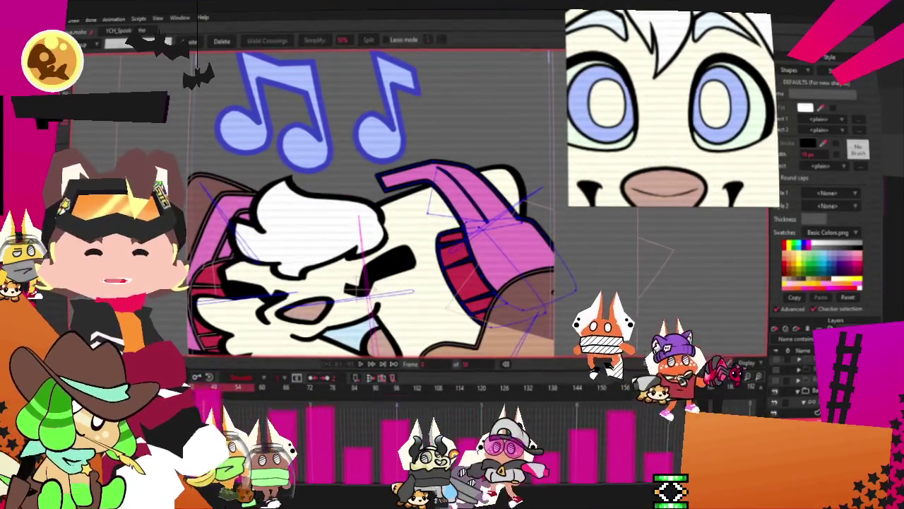
{"action": "key", "text": "t"}
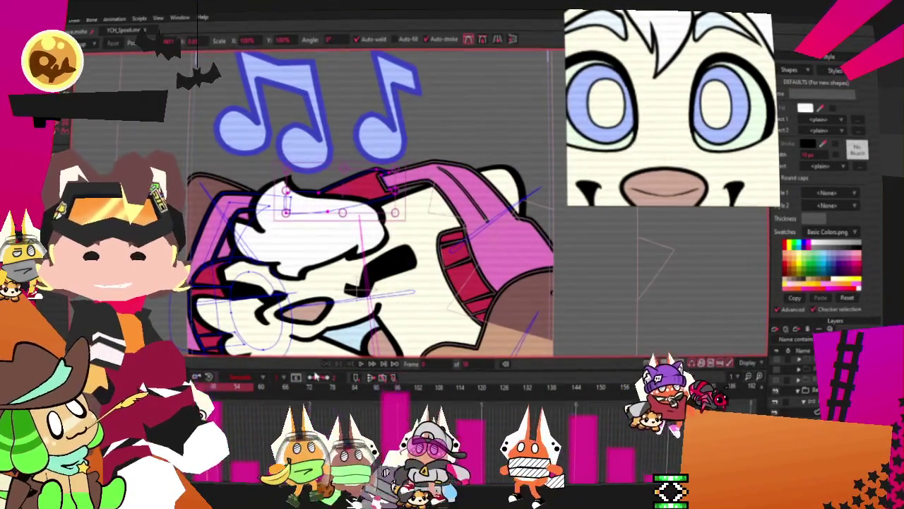
{"action": "left_click", "coordinate": [332, 388]}
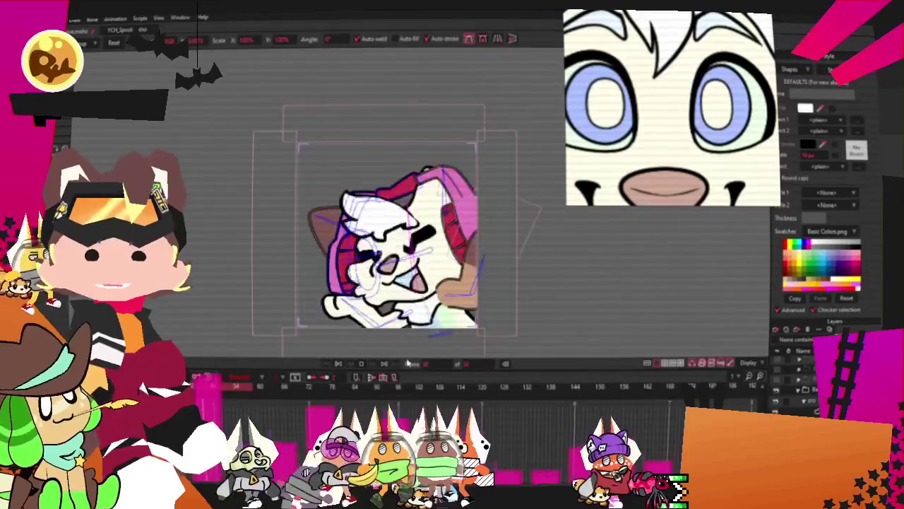
{"action": "scroll", "coordinate": [385, 212], "scroll_direction": "up", "scroll_amount": 3}
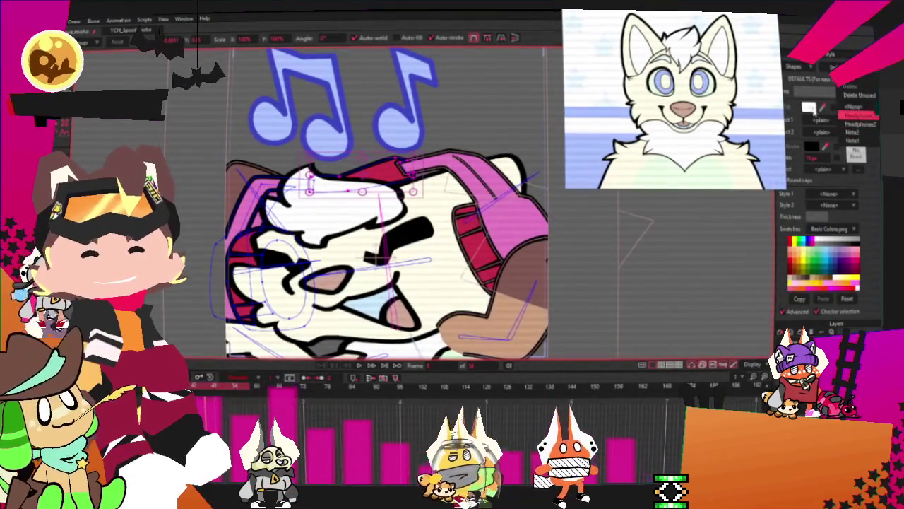
- Set the HeadphoneColor style to white and the Headphones2 style to grey
{"action": "left_click", "coordinate": [861, 115]}
{"action": "left_click", "coordinate": [809, 106]}
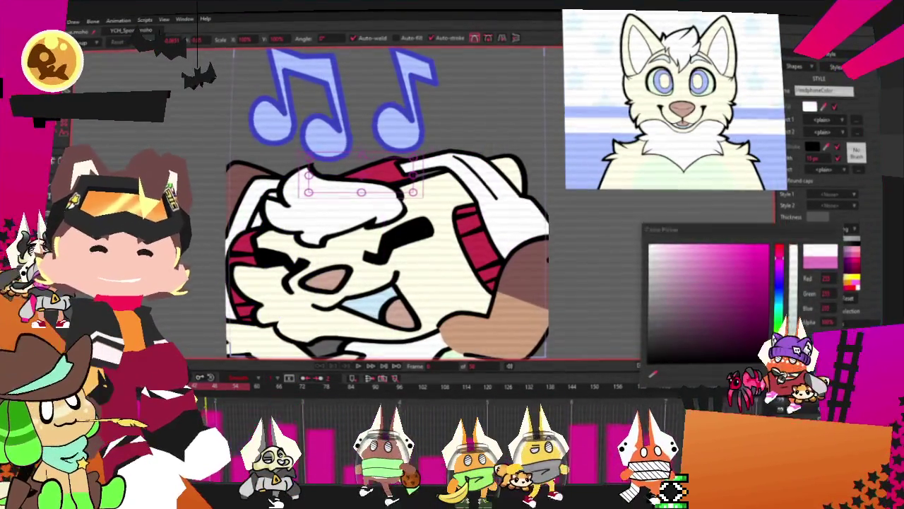
{"action": "left_click", "coordinate": [824, 90]}
{"action": "left_click", "coordinate": [824, 91]}
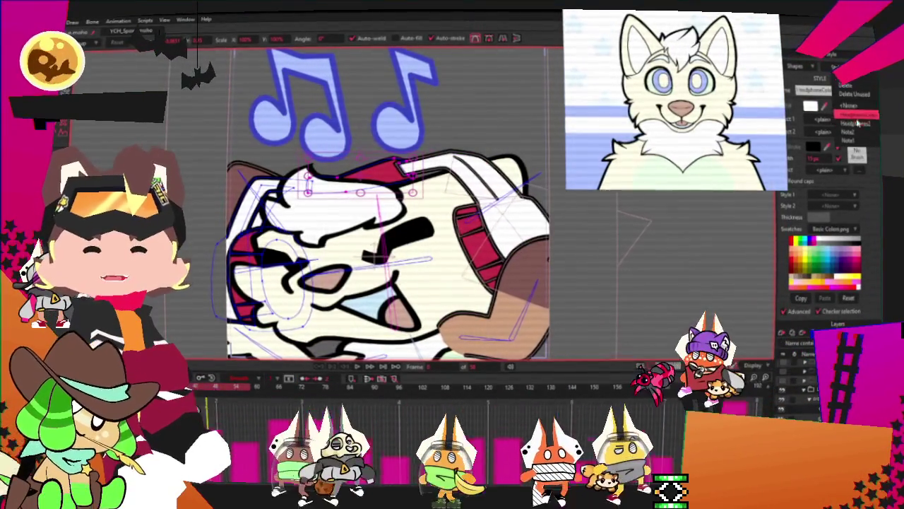
{"action": "left_click", "coordinate": [857, 124]}
{"action": "left_click", "coordinate": [811, 107]}
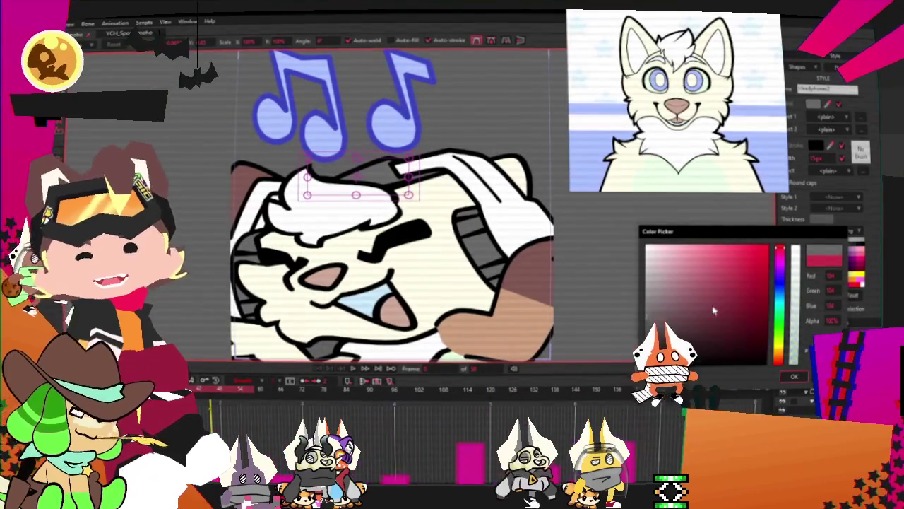
{"action": "scroll", "coordinate": [477, 205], "scroll_direction": "up", "scroll_amount": 2}
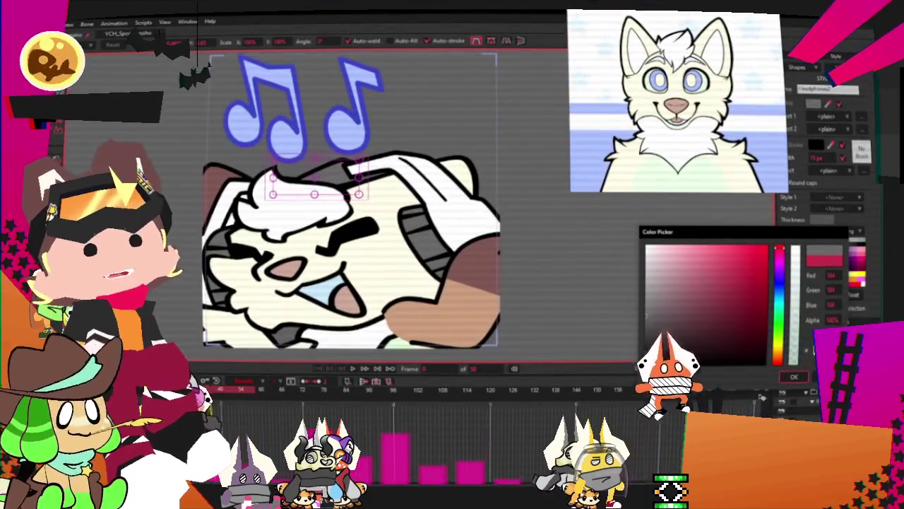
{"action": "left_click", "coordinate": [795, 379]}
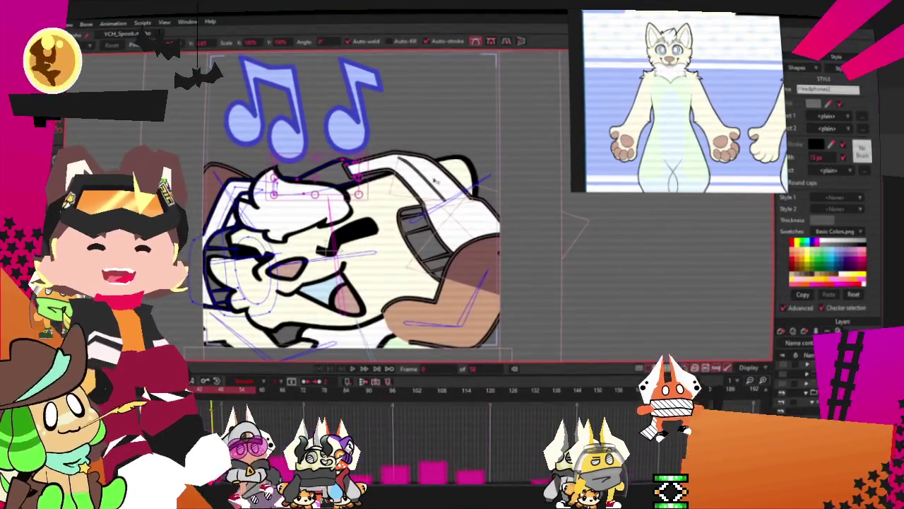
{"action": "scroll", "coordinate": [435, 180], "scroll_direction": "down", "scroll_amount": 1}
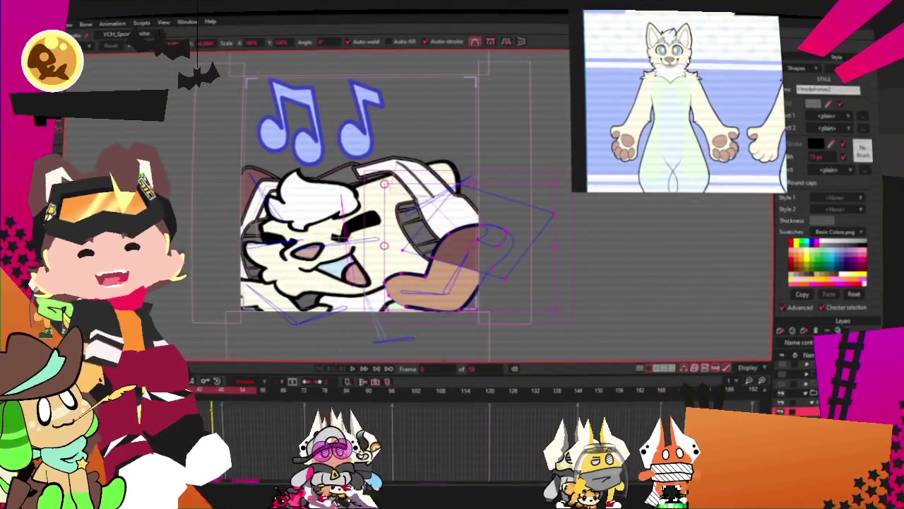
- Lasso-select the brown shading at the lower right of the headphones
{"action": "key", "text": "g"}
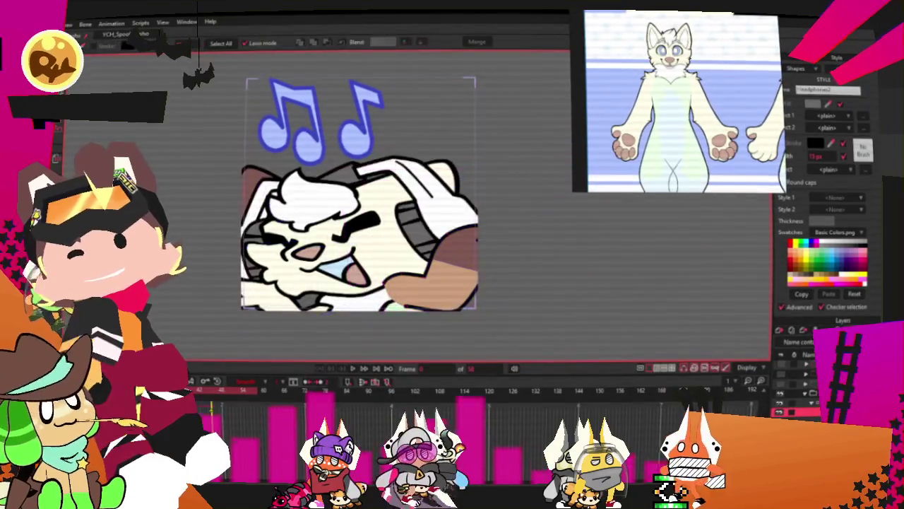
{"action": "scroll", "coordinate": [414, 306], "scroll_direction": "up", "scroll_amount": 2}
{"action": "left_click_drag", "start_coordinate": [511, 343], "coordinate": [494, 346]}
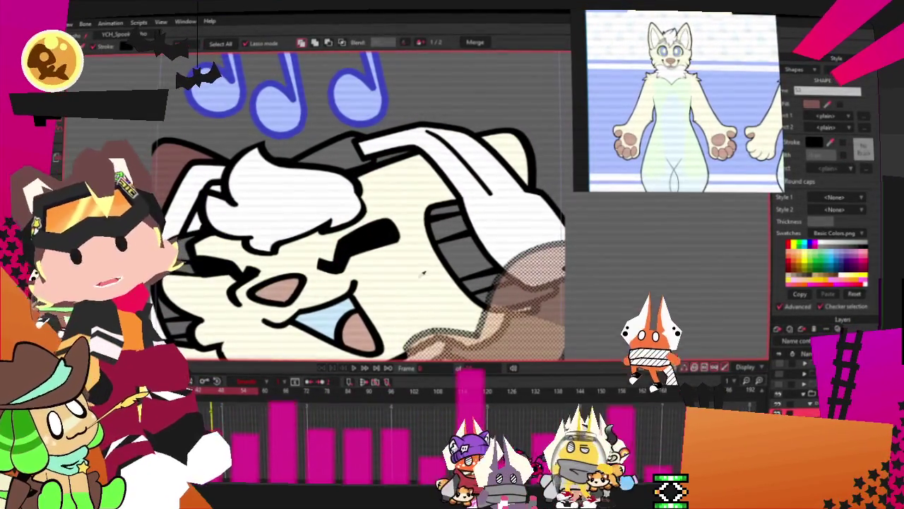
{"action": "scroll", "coordinate": [455, 136], "scroll_direction": "down", "scroll_amount": 2}
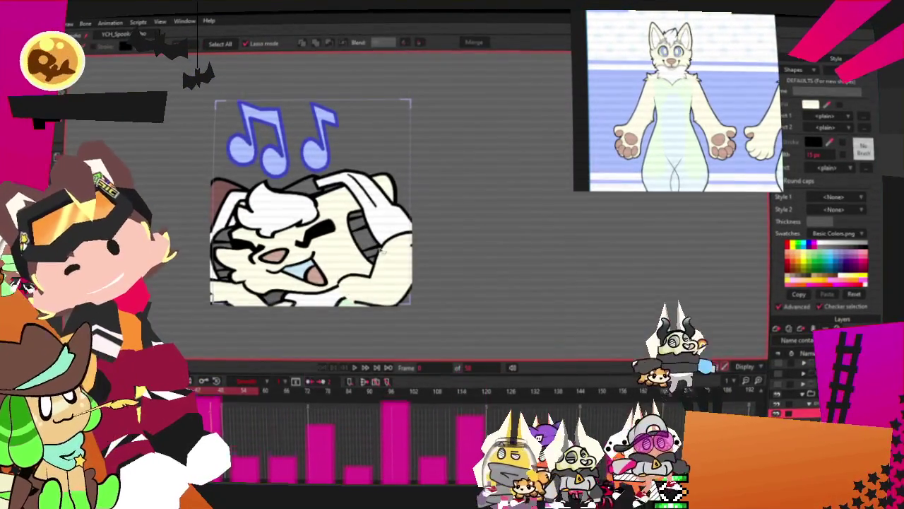
{"action": "scroll", "coordinate": [380, 250], "scroll_direction": "up", "scroll_amount": 1}
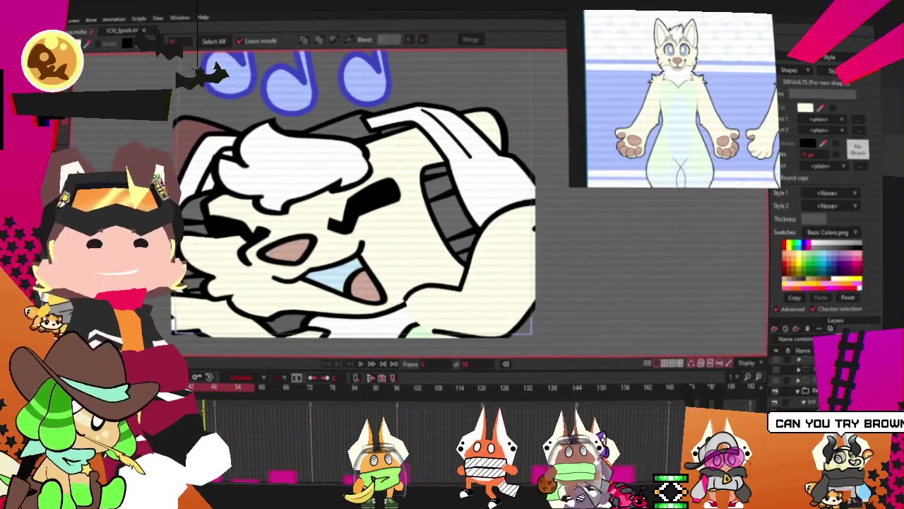
- Fill the headphone style with a brown swatch, undoing and redoing to compare
{"action": "left_click", "coordinate": [862, 117]}
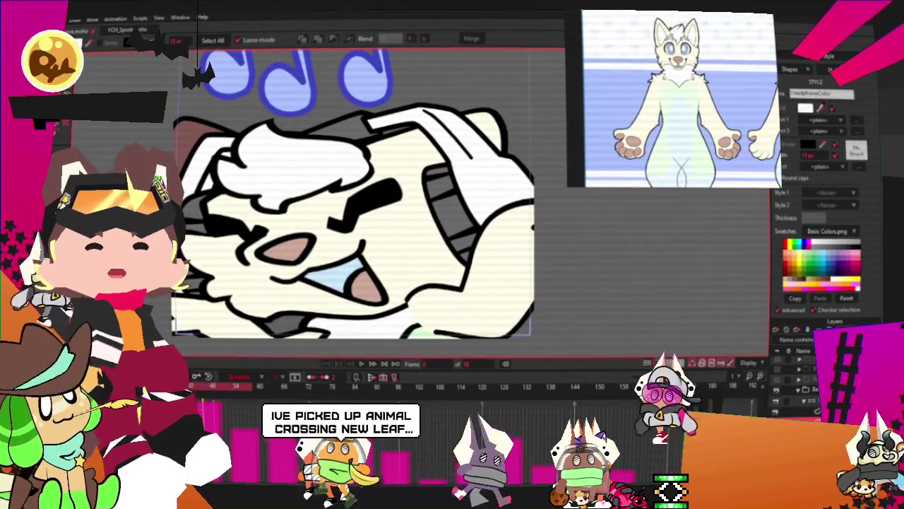
{"action": "left_click", "coordinate": [193, 134]}
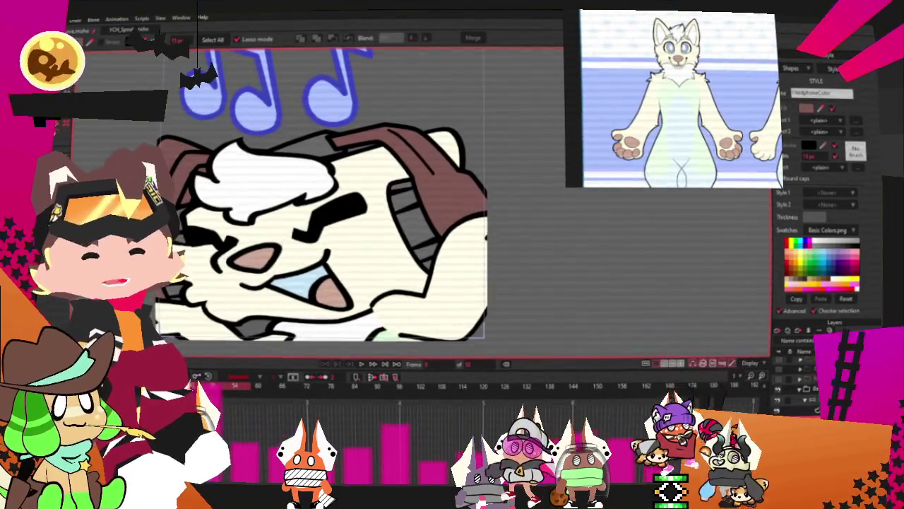
{"action": "key", "text": "ctrl+z"}
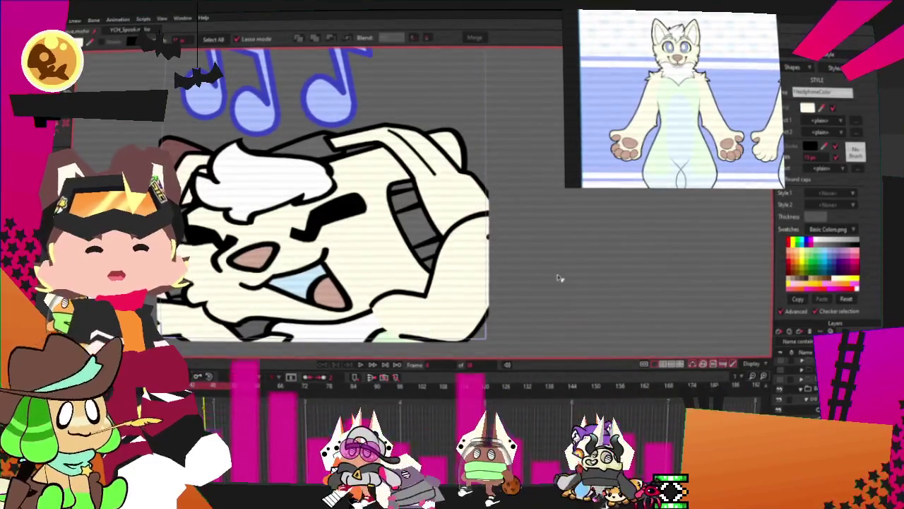
{"action": "key", "text": "ctrl+shift+z"}
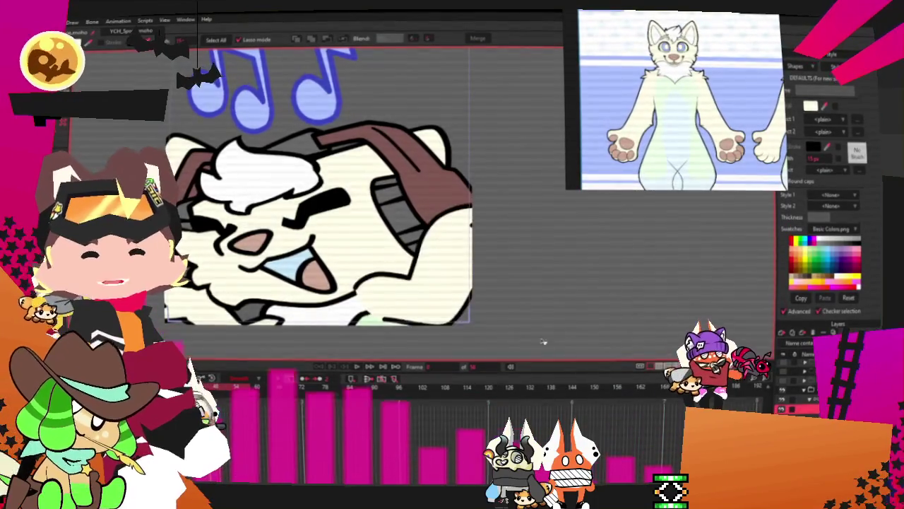
{"action": "scroll", "coordinate": [372, 202], "scroll_direction": "up", "scroll_amount": 3}
{"action": "scroll", "coordinate": [372, 202], "scroll_direction": "up", "scroll_amount": 1}
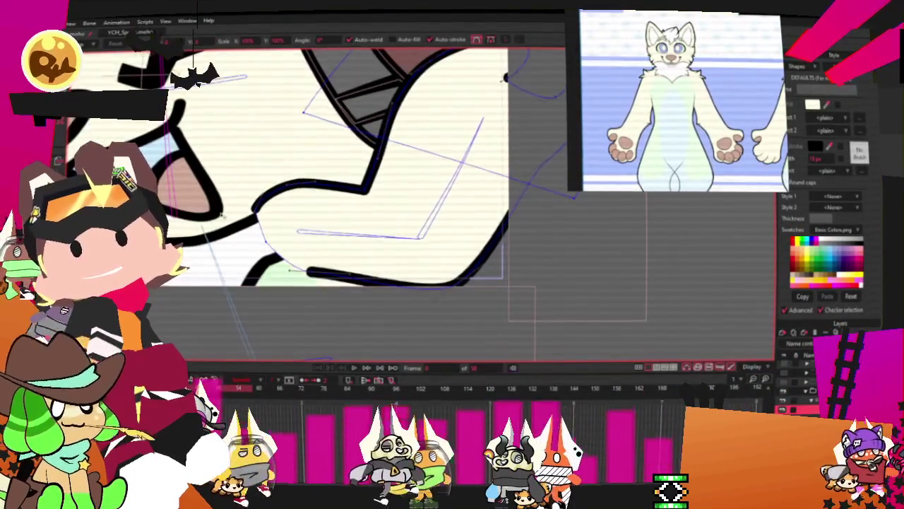
- Draw an angled notch into the outline under the fox's arm, then switch to point editing
{"action": "scroll", "coordinate": [410, 325], "scroll_direction": "up", "scroll_amount": 2}
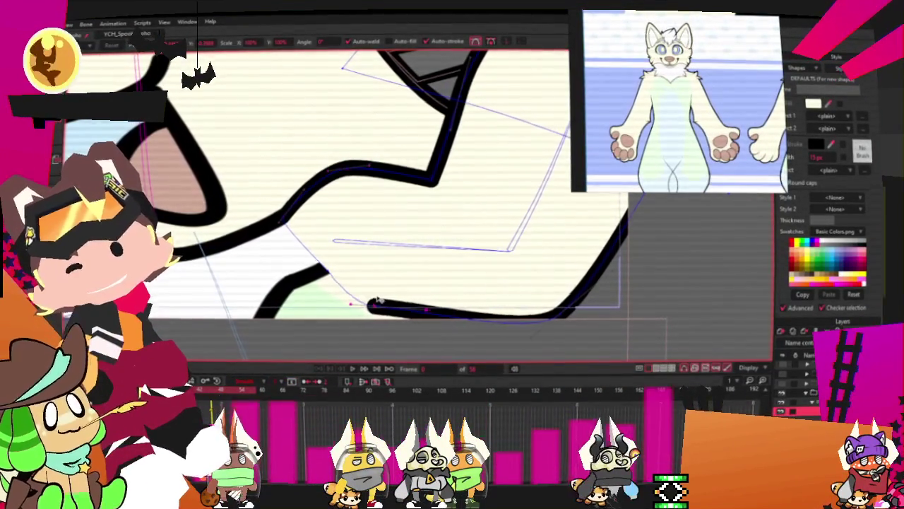
{"action": "left_click_drag", "start_coordinate": [311, 240], "coordinate": [351, 253]}
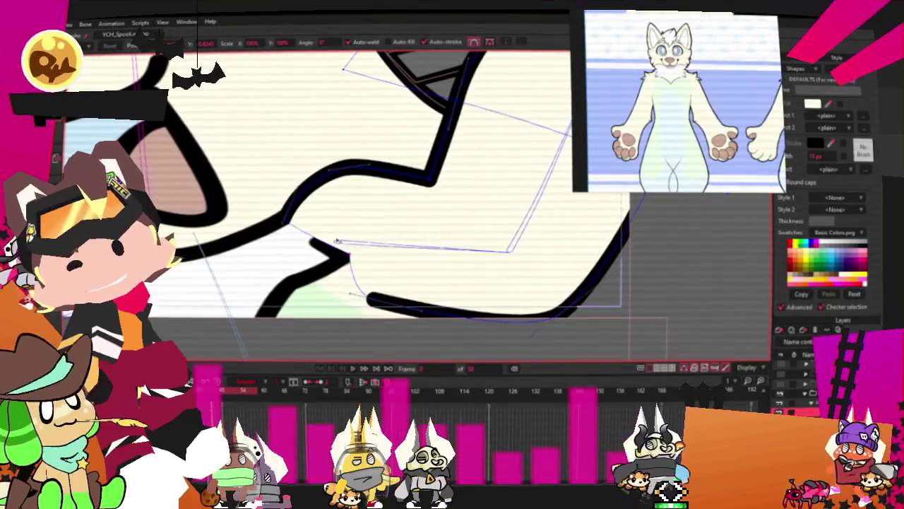
{"action": "scroll", "coordinate": [353, 188], "scroll_direction": "down", "scroll_amount": 3}
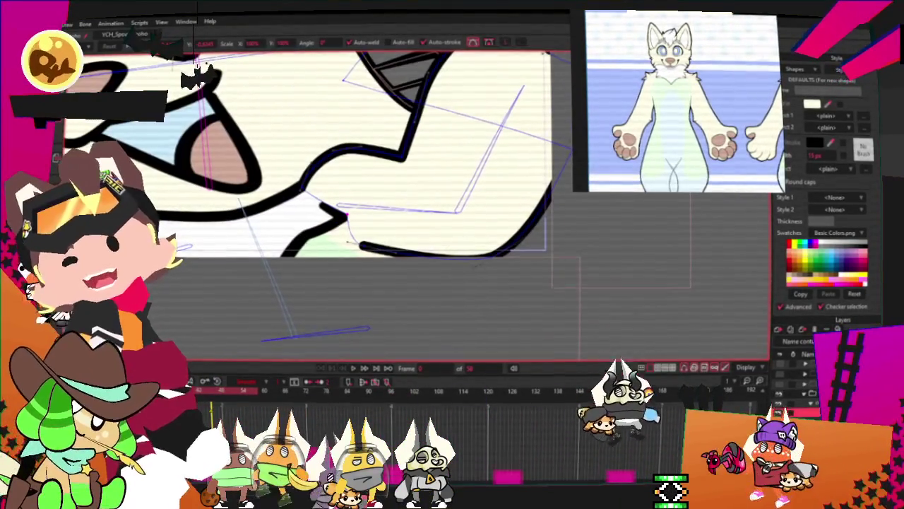
{"action": "scroll", "coordinate": [318, 177], "scroll_direction": "up", "scroll_amount": 2}
{"action": "key", "text": "b"}
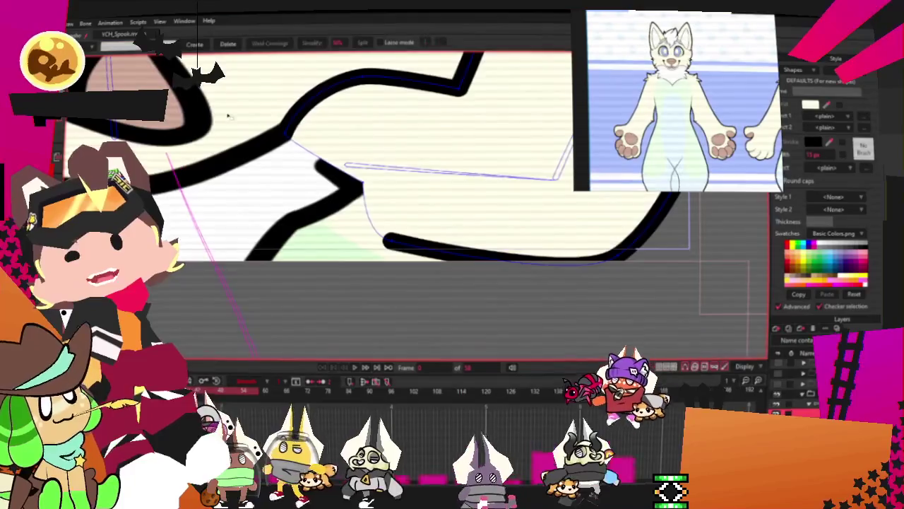
{"action": "key", "text": "g"}
{"action": "scroll", "coordinate": [277, 124], "scroll_direction": "up", "scroll_amount": 1}
{"action": "scroll", "coordinate": [277, 123], "scroll_direction": "down", "scroll_amount": 1}
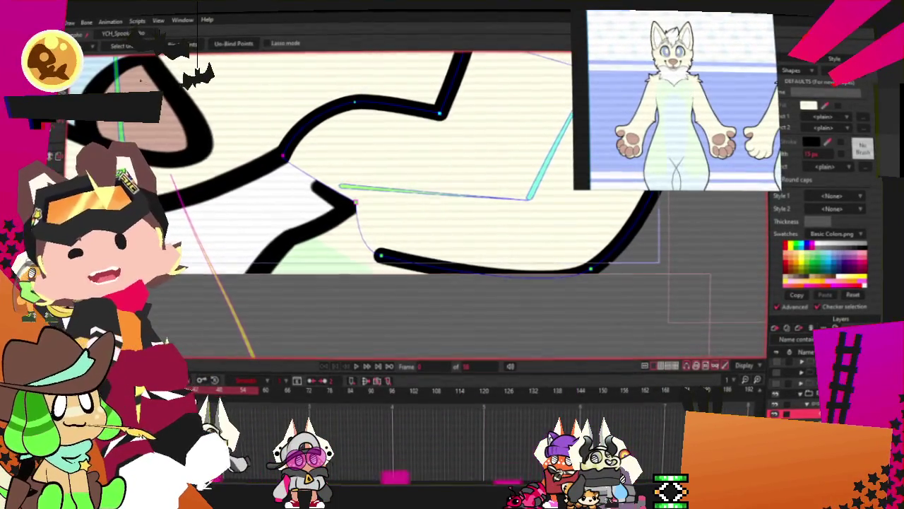
{"action": "scroll", "coordinate": [322, 128], "scroll_direction": "down", "scroll_amount": 2}
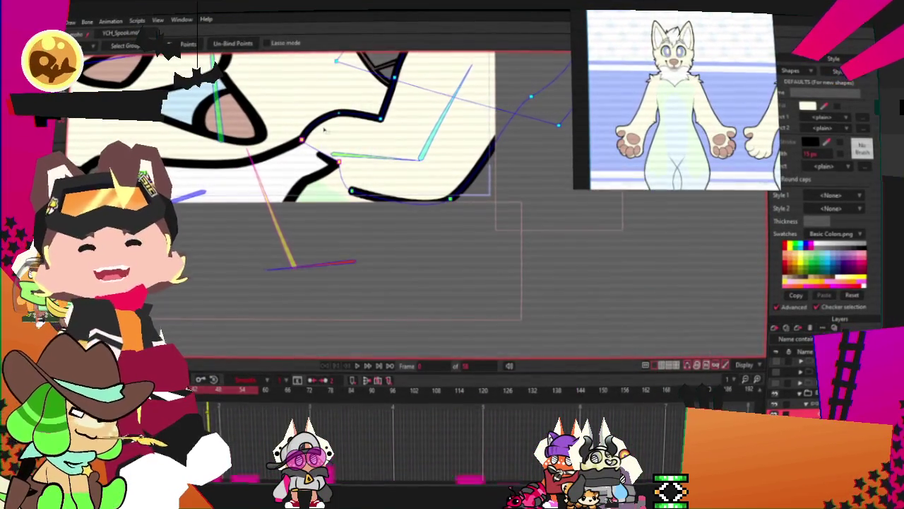